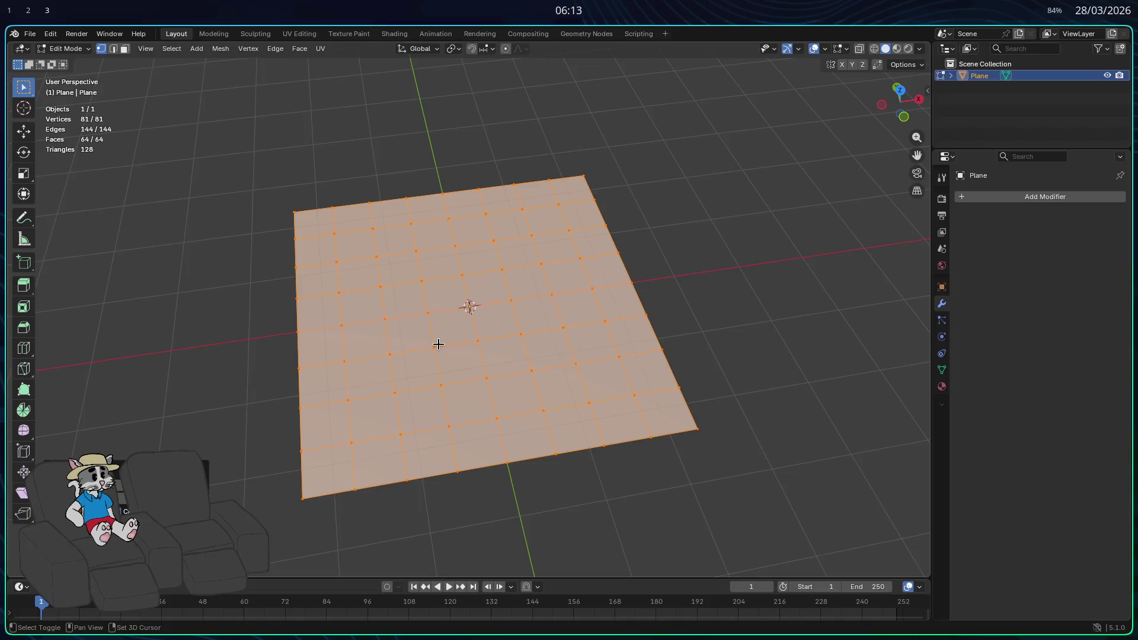
pyautogui.hotkey('shift', 'r')
pyautogui.hotkey('shift', 'r')
pyautogui.hotkey('shift', 'r')
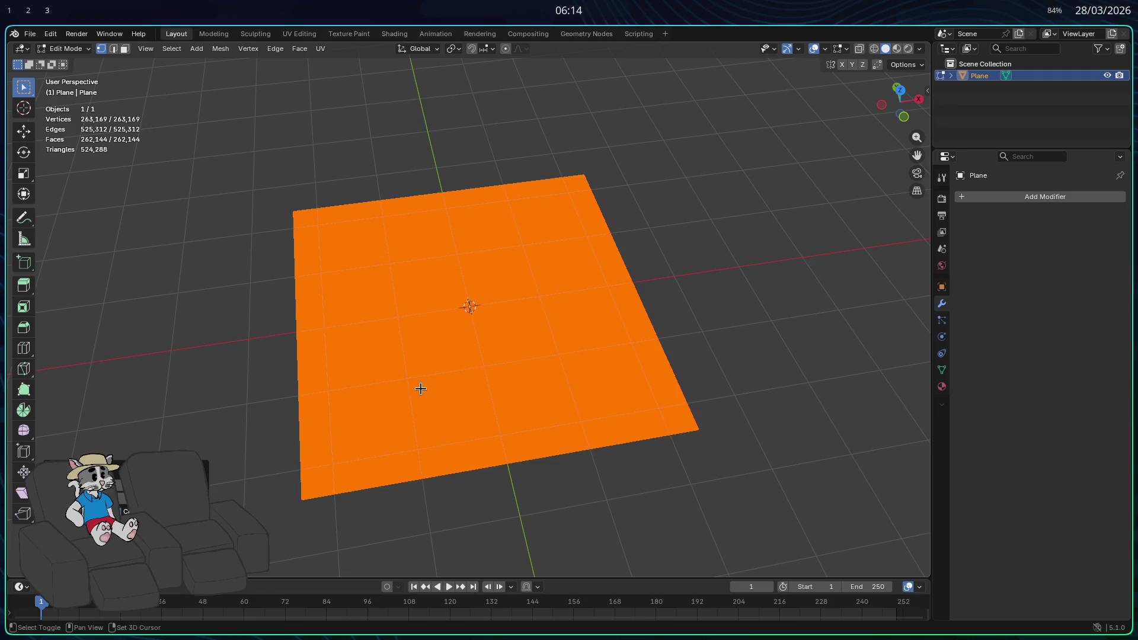
# Subdivide the plane twice, then undo the overly dense subdivisions.
pyautogui.hotkey('shift', 'r')
pyautogui.scroll(3, 526, 328)
pyautogui.scroll(-5, 541, 312)
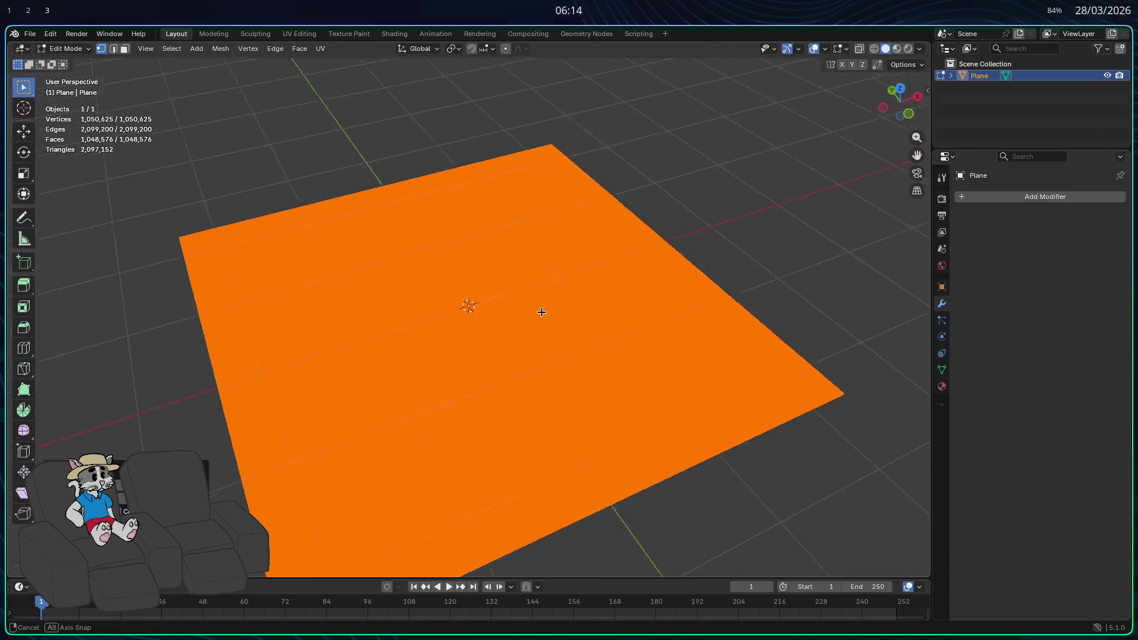
pyautogui.scroll(5, 545, 320)
pyautogui.scroll(5, 451, 403)
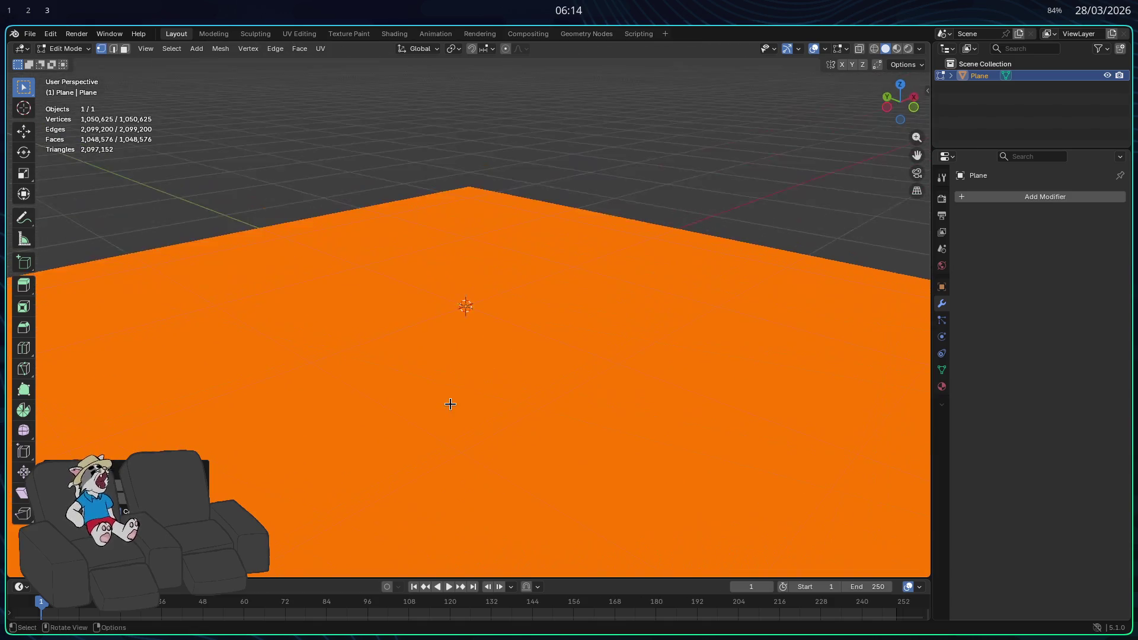
pyautogui.scroll(5, 450, 404)
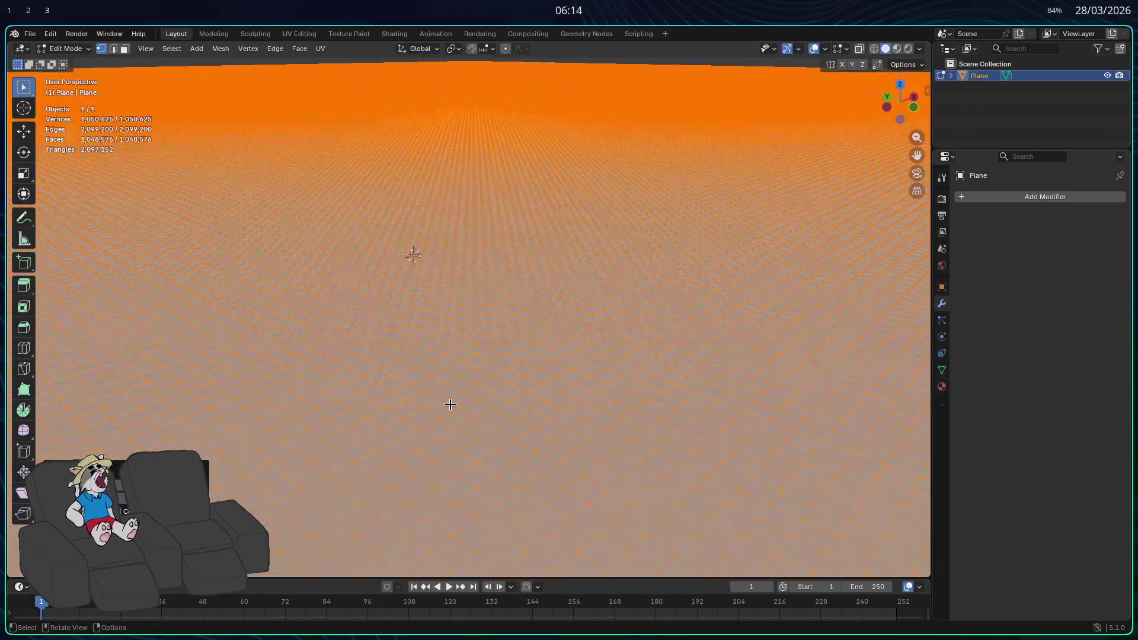
pyautogui.hotkey('ctrl', 'z')
pyautogui.hotkey('ctrl', 'z')
pyautogui.hotkey('ctrl', 'z')
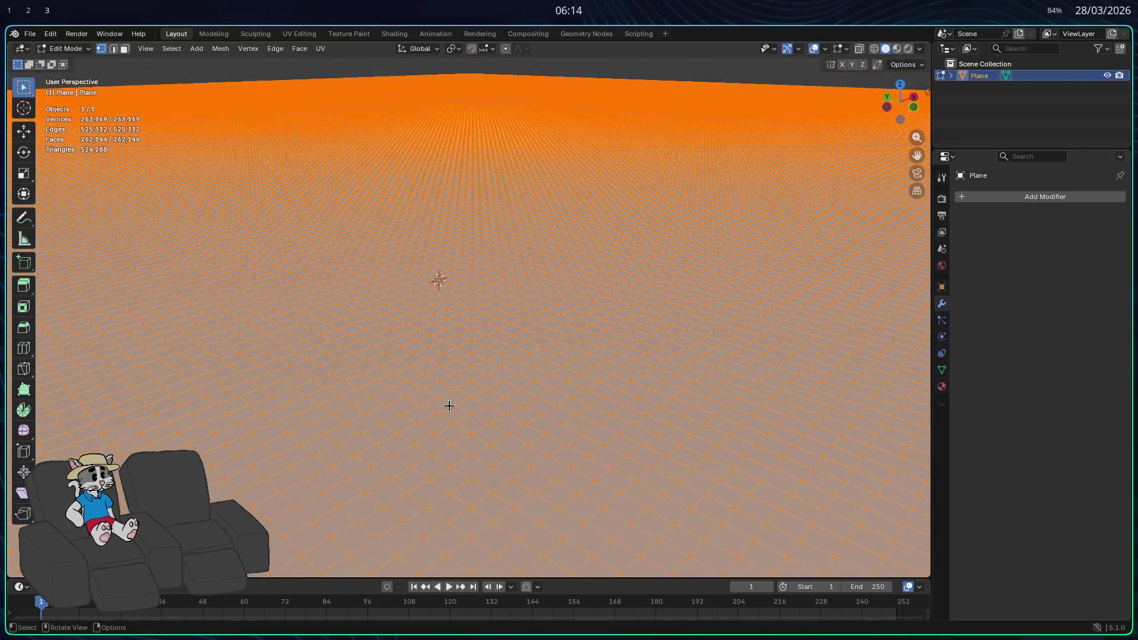
pyautogui.hotkey('ctrl', 'z')
pyautogui.hotkey('ctrl', 'z')
pyautogui.hotkey('ctrl', 'z')
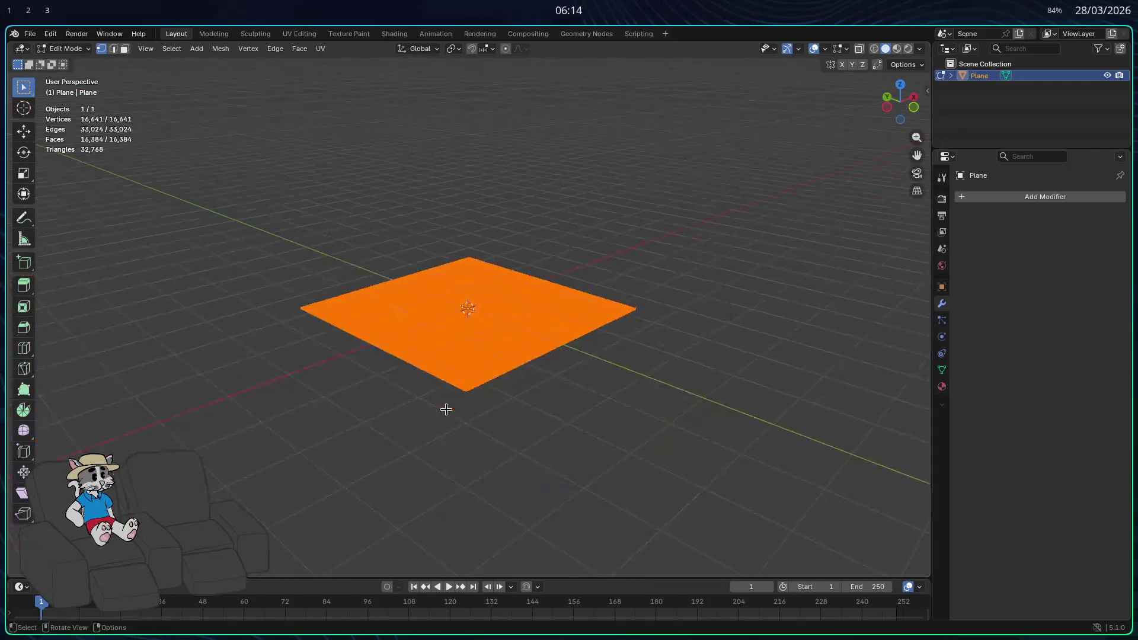
pyautogui.scroll(2, 445, 409)
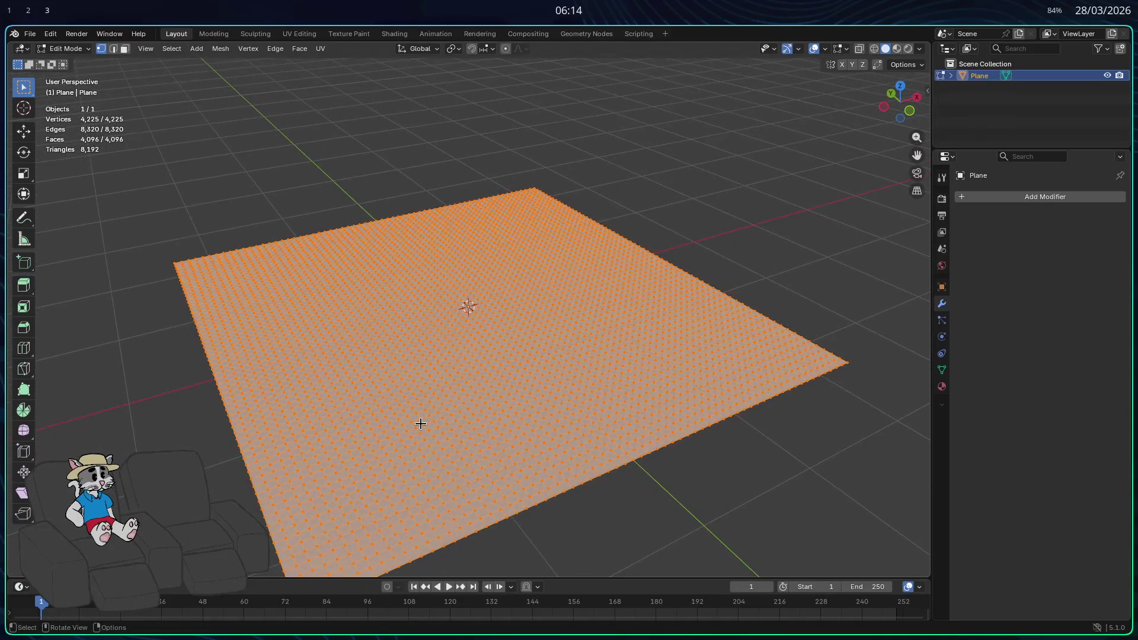
pyautogui.scroll(-3, 418, 421)
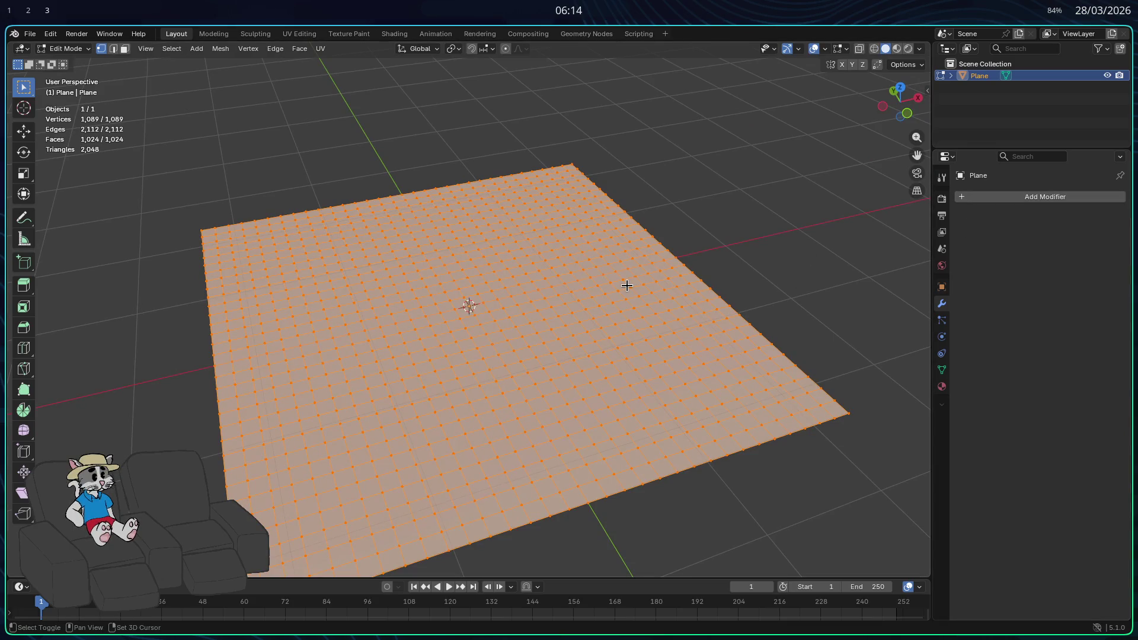
pyautogui.scroll(1, 524, 360)
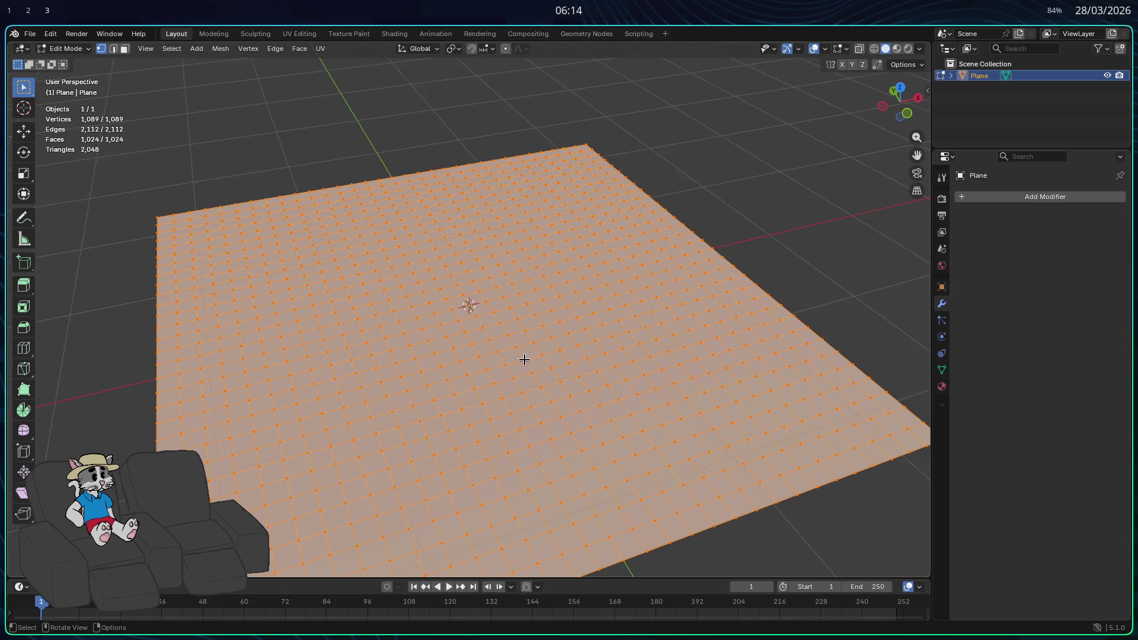
# Subdivide the plane twice more to reach 16,641 vertices and 16,384 faces.
pyautogui.rightClick(473, 346)
pyautogui.click(470, 346)
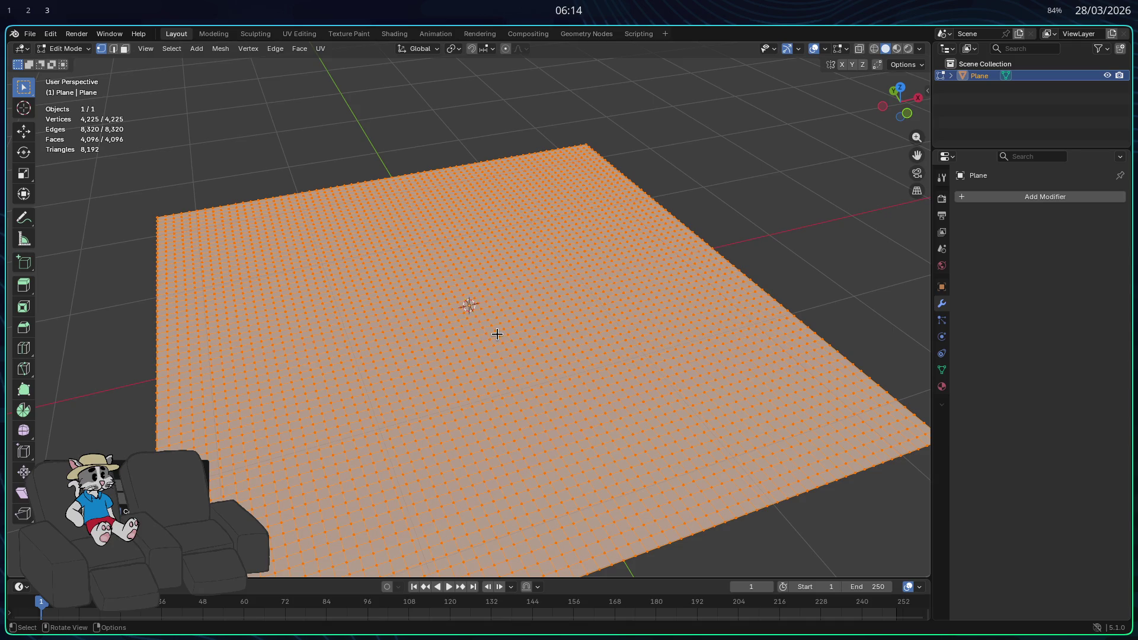
pyautogui.rightClick(496, 334)
pyautogui.click(495, 336)
pyautogui.moveTo(496, 358); pyautogui.dragTo(478, 361)
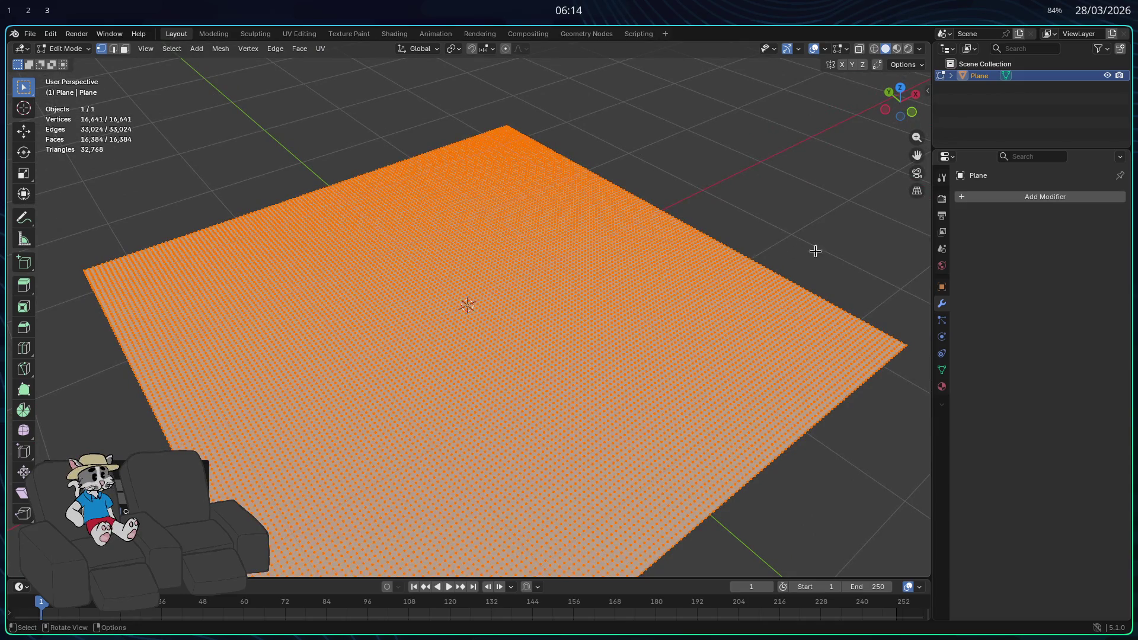
# Give the plane a Dynamic Paint Canvas with a Vertex Paint surface, then return to Object Mode.
pyautogui.click(945, 359)
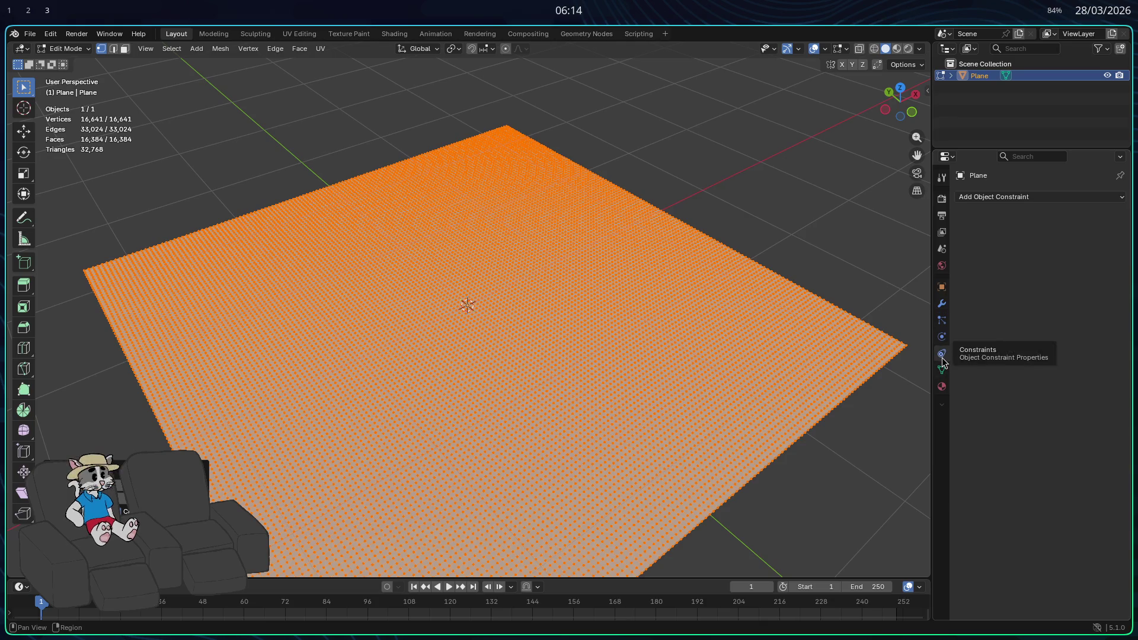
pyautogui.click(943, 337)
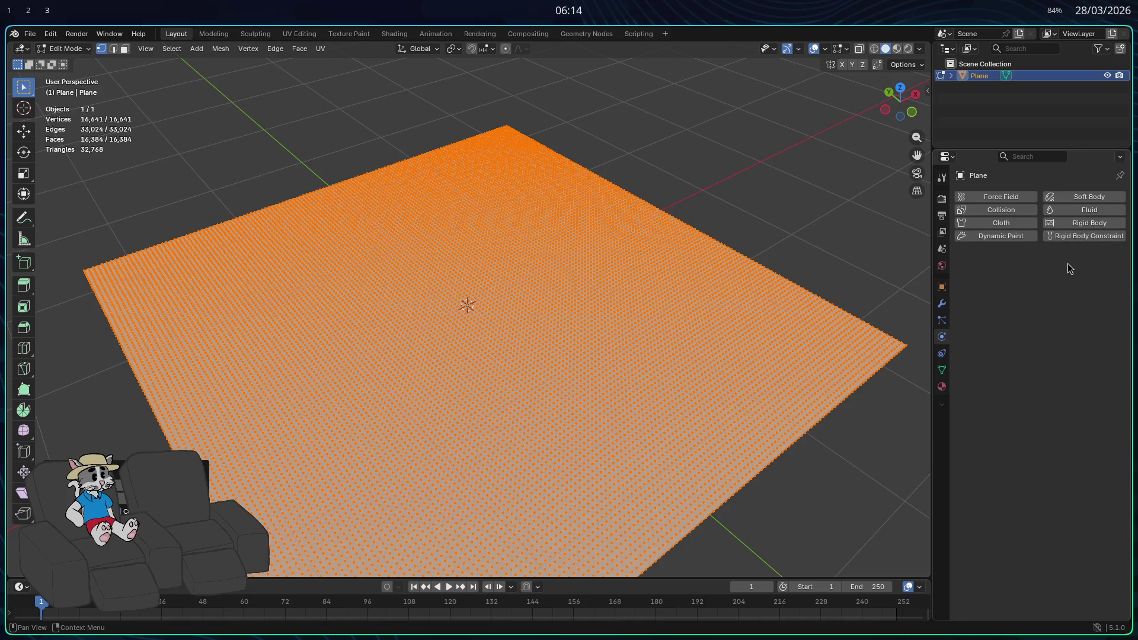
pyautogui.click(1000, 236)
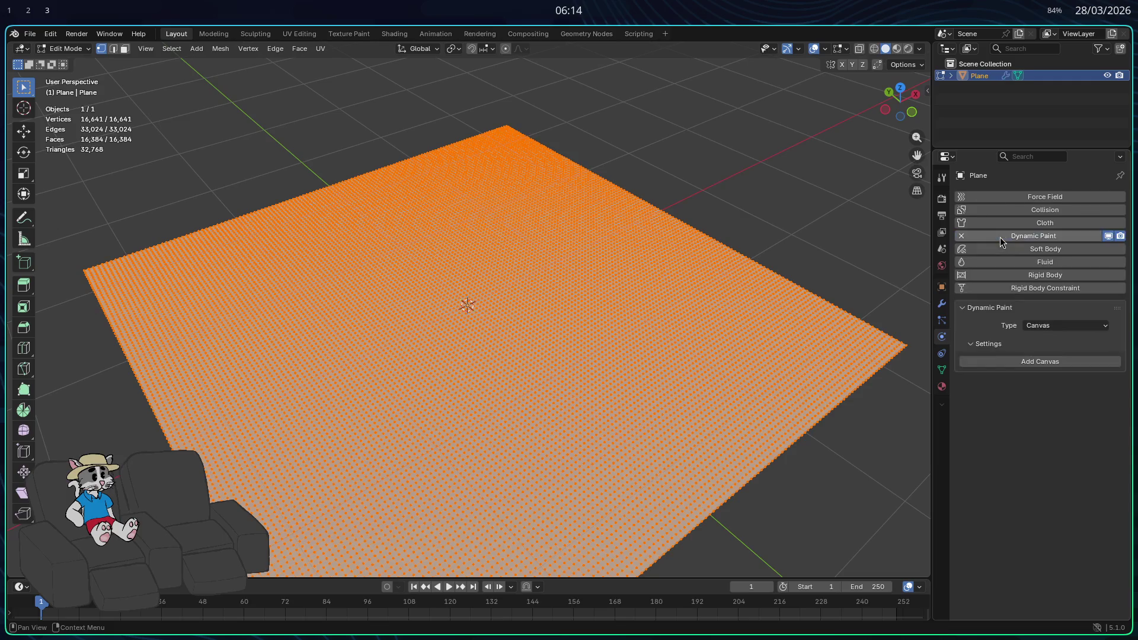
pyautogui.click(1030, 328)
pyautogui.click(1031, 328)
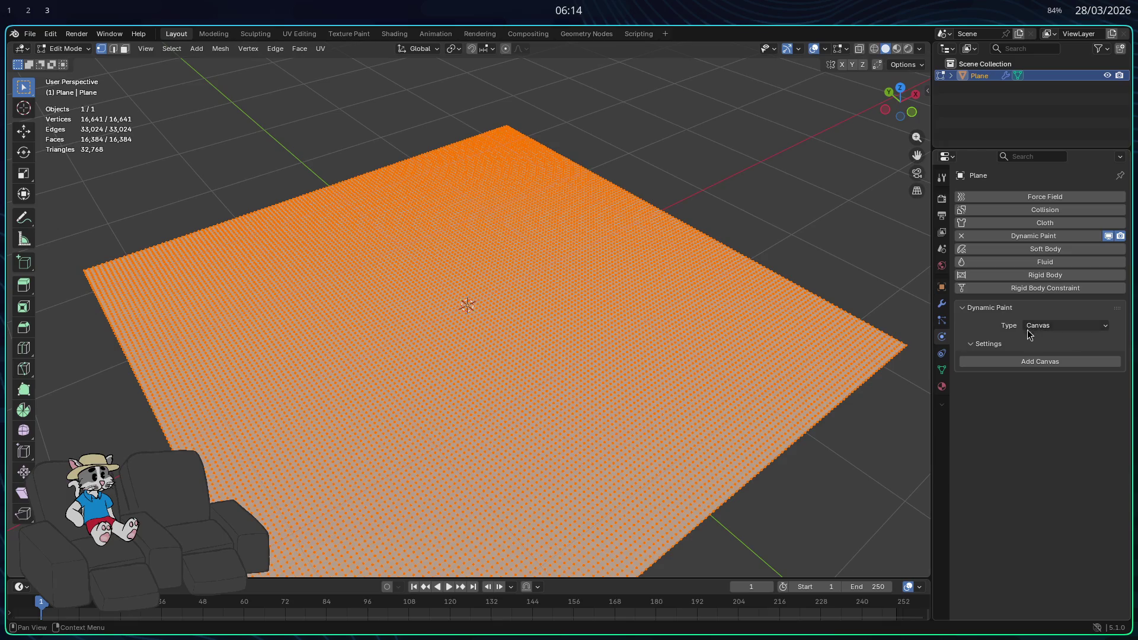
pyautogui.click(1034, 361)
pyautogui.scroll(-1, 971, 423)
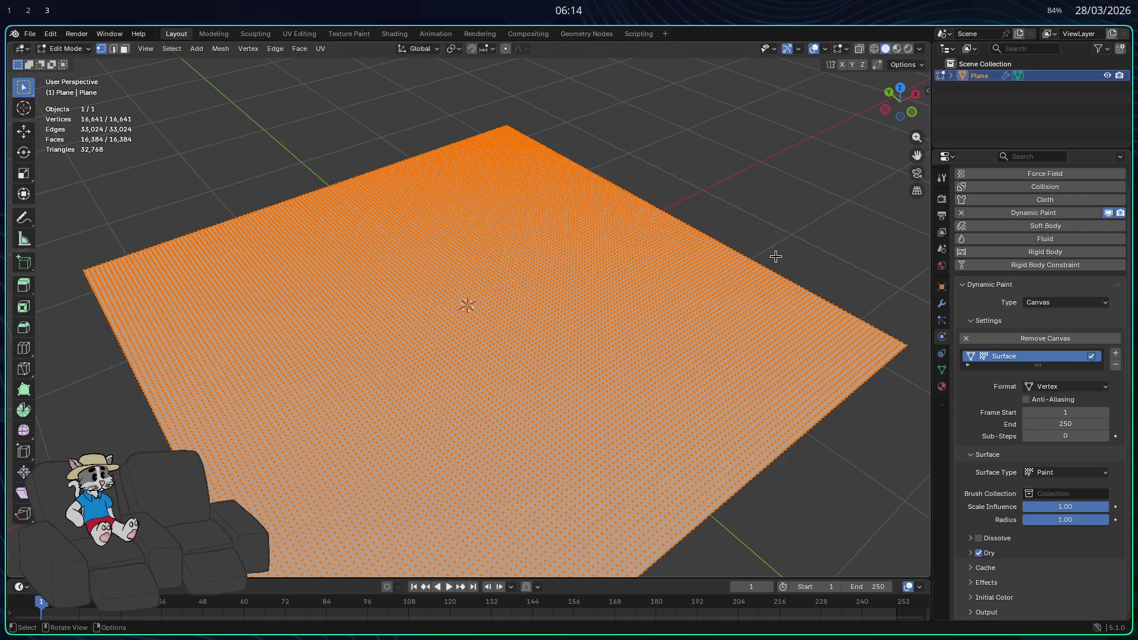
pyautogui.press('Tab')
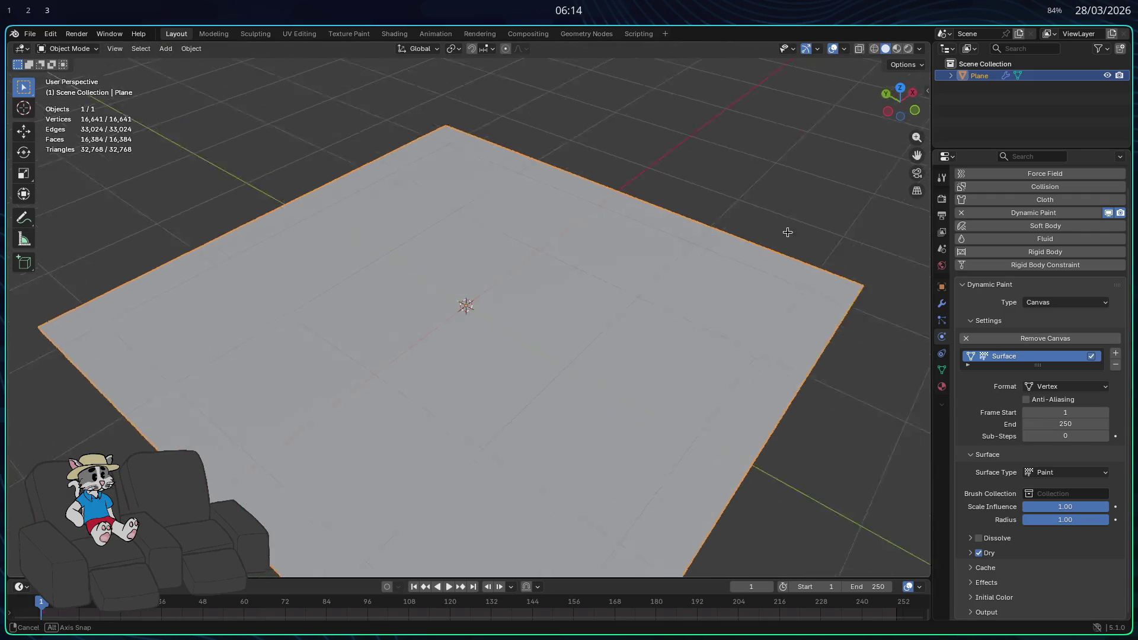
# Add a UV sphere and raise it vertically above the plane.
pyautogui.hotkey('shift', 'a')
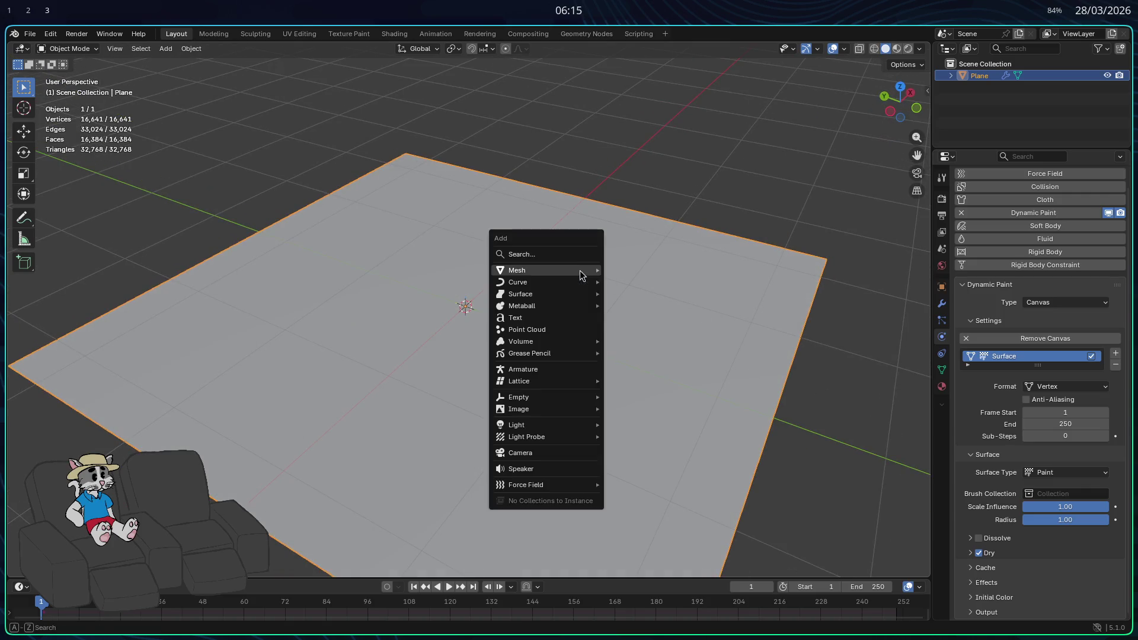
pyautogui.moveTo(575, 276)
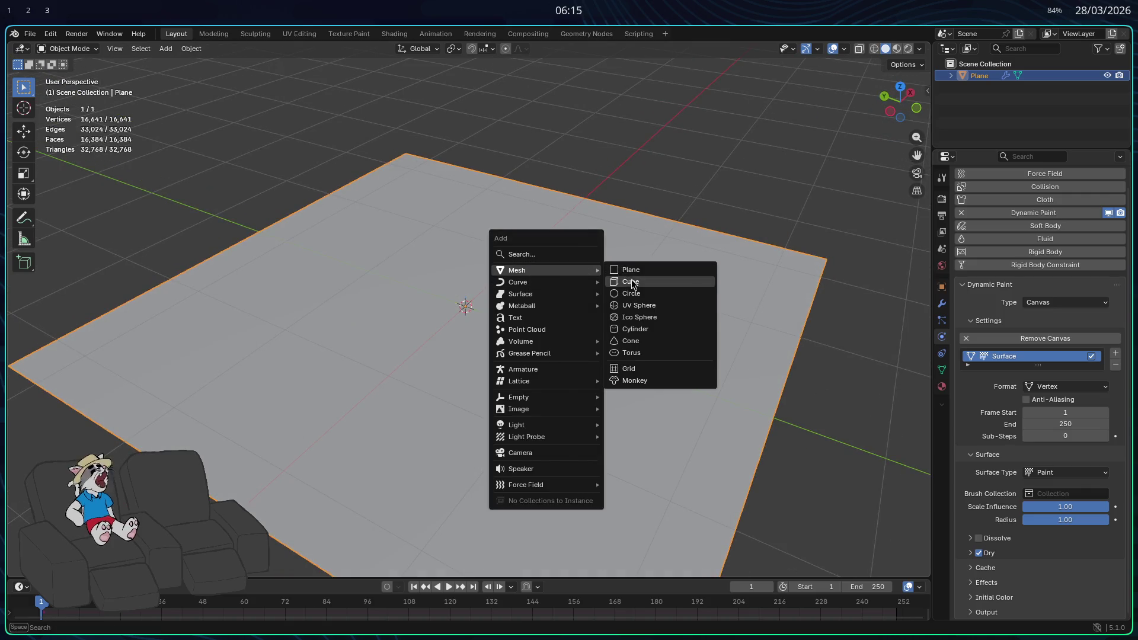
pyautogui.click(654, 307)
pyautogui.press('g')
pyautogui.press('z')
pyautogui.click(679, 165)
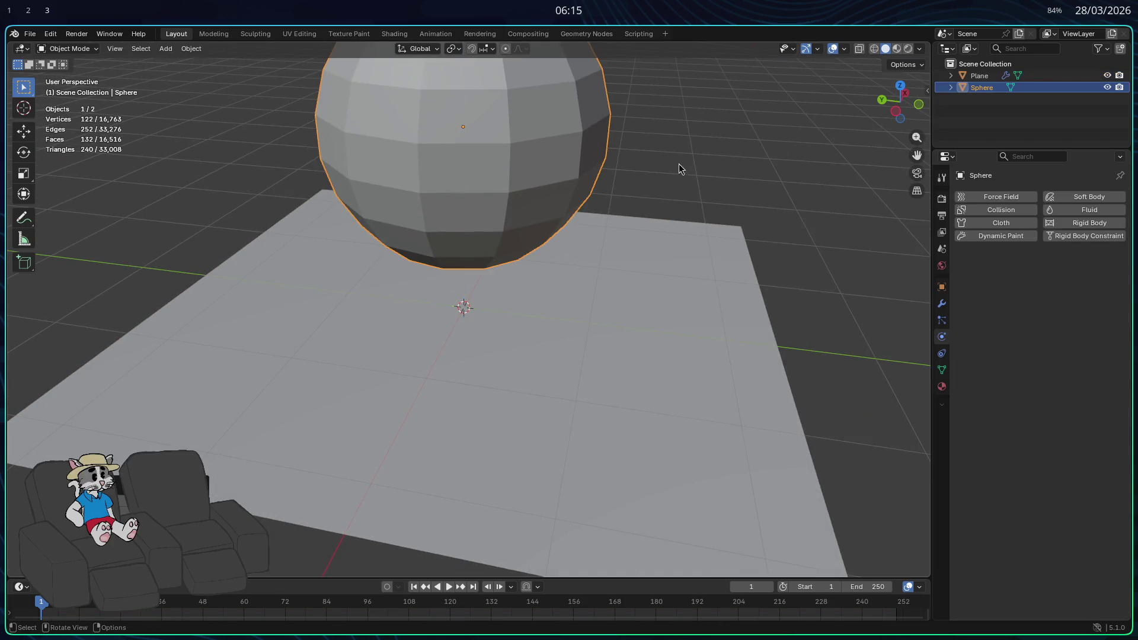
# Make the sphere a Dynamic Paint Brush with Mesh Volume source.
pyautogui.click(1014, 237)
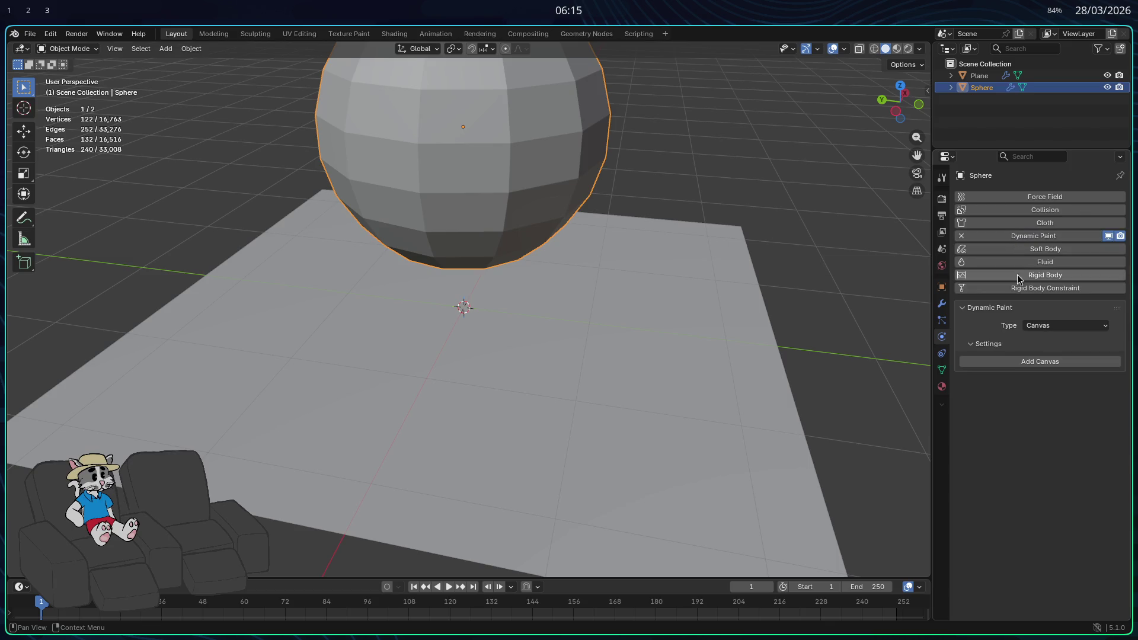
pyautogui.click(1047, 325)
pyautogui.click(1047, 350)
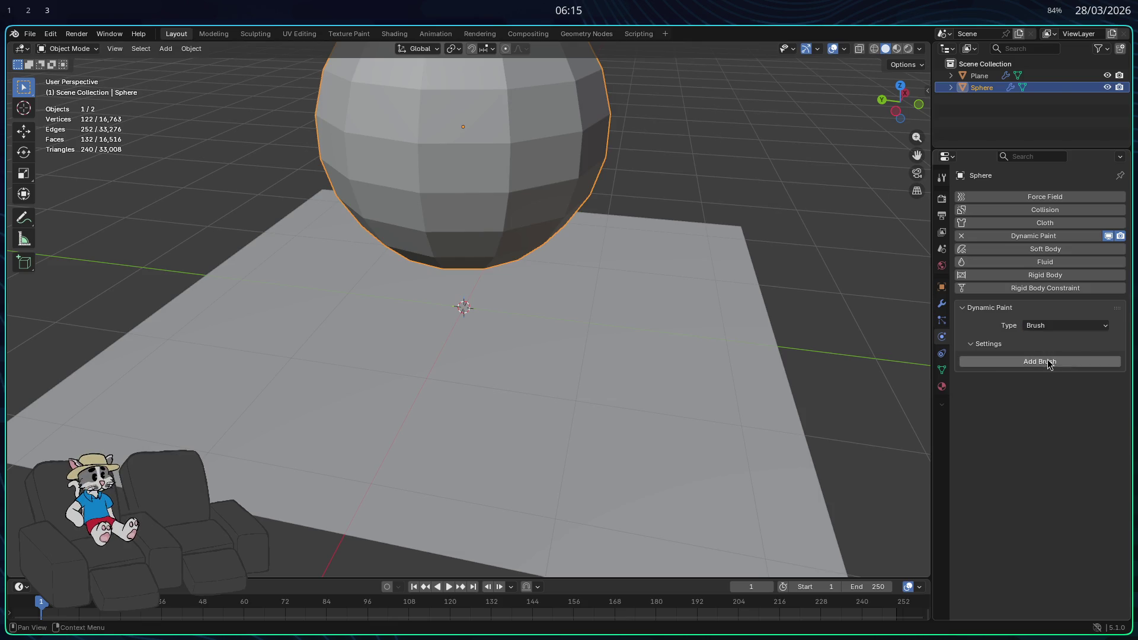
pyautogui.click(1044, 363)
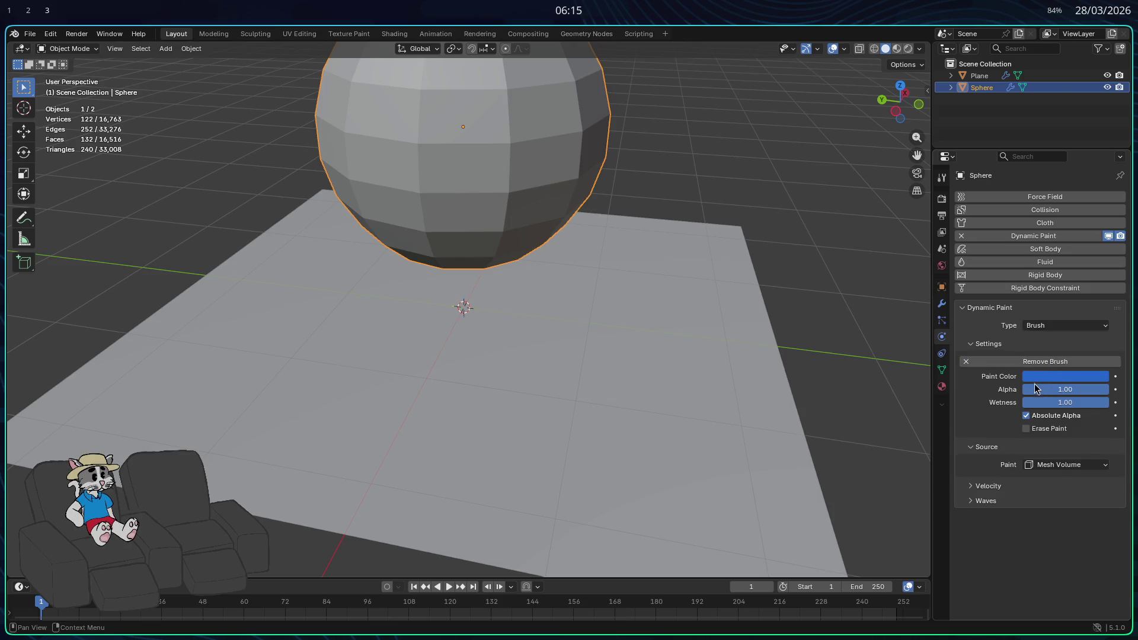
pyautogui.scroll(-2, 539, 251)
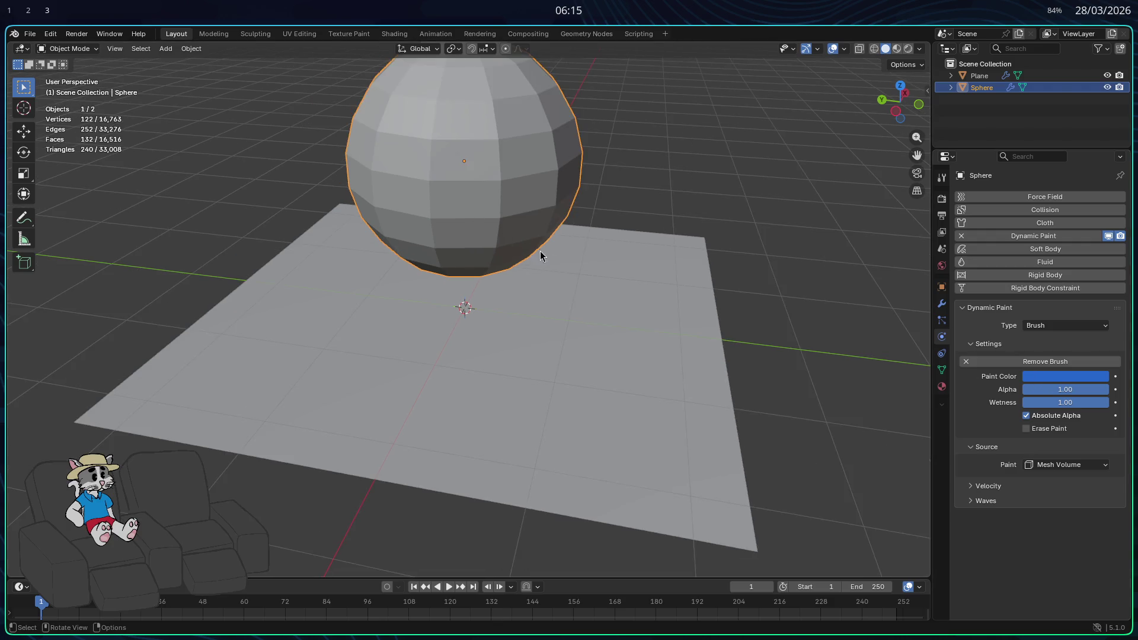
pyautogui.press('space')
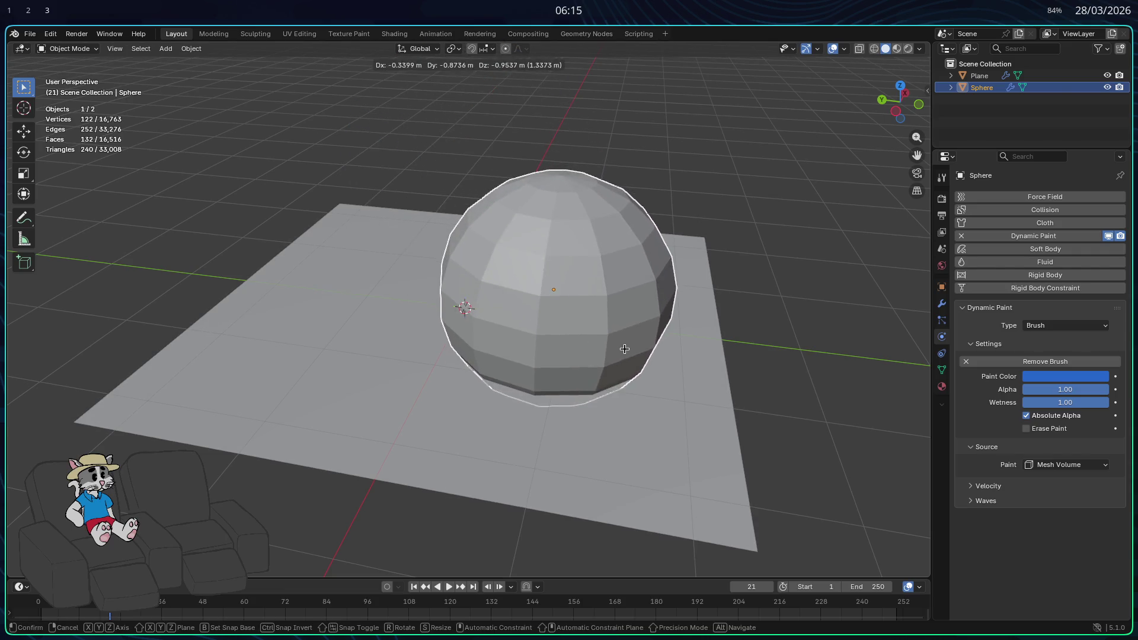
# Play and stop the paint animation to test the brush.
pyautogui.press('Escape')
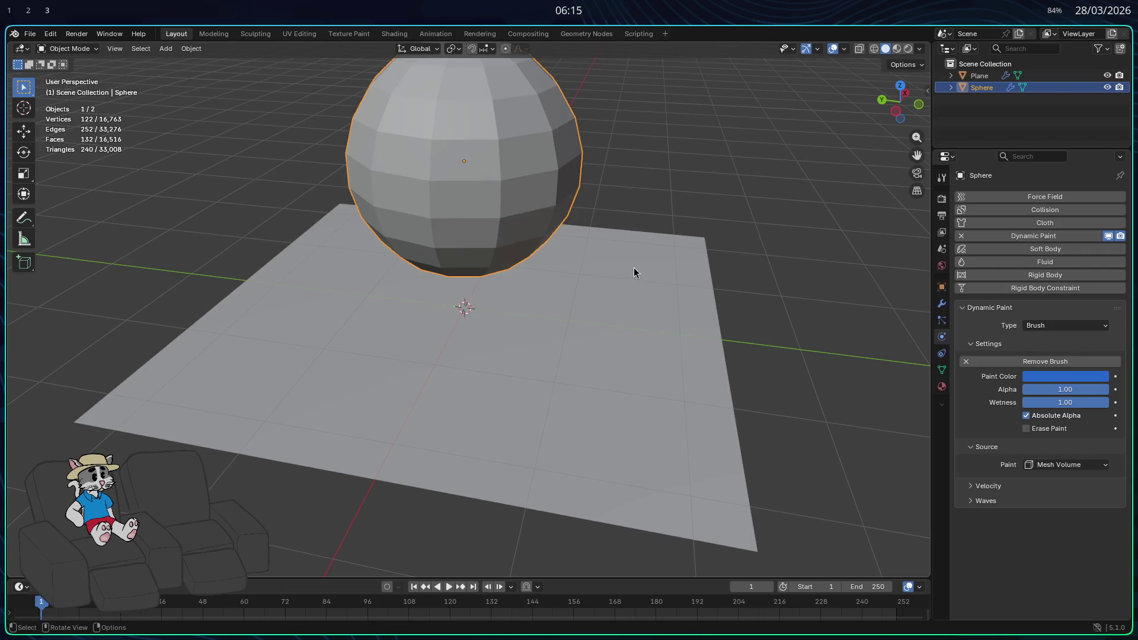
pyautogui.press('space')
pyautogui.press('g')
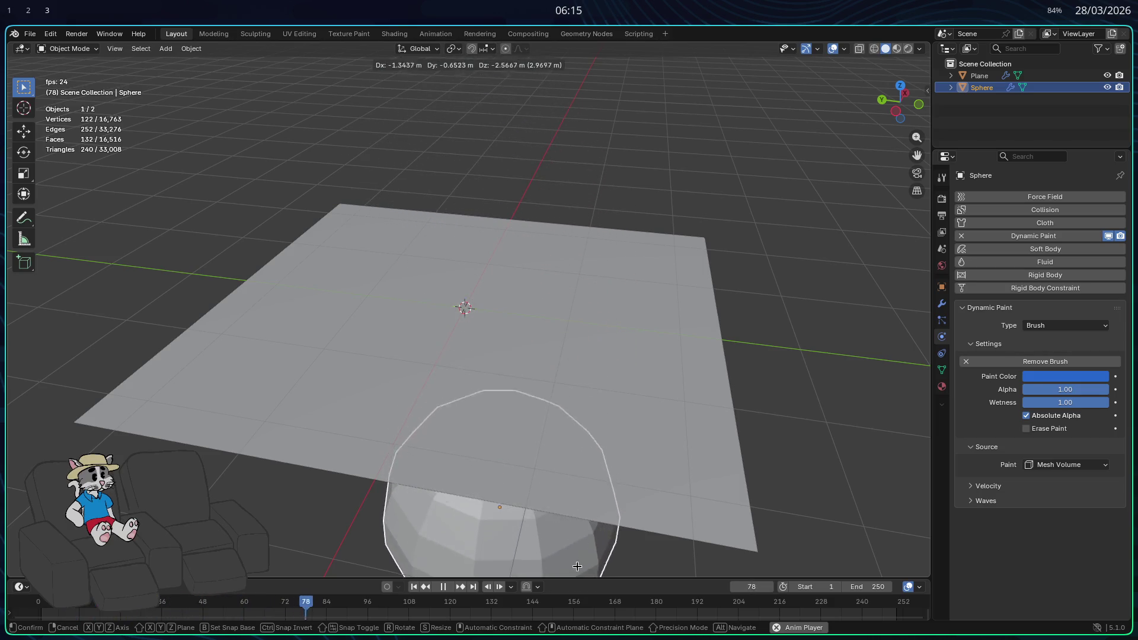
pyautogui.press('Escape')
pyautogui.press('space')
# Lower the sphere vertically so it sinks into the plane's centre.
pyautogui.scroll(-5, 599, 145)
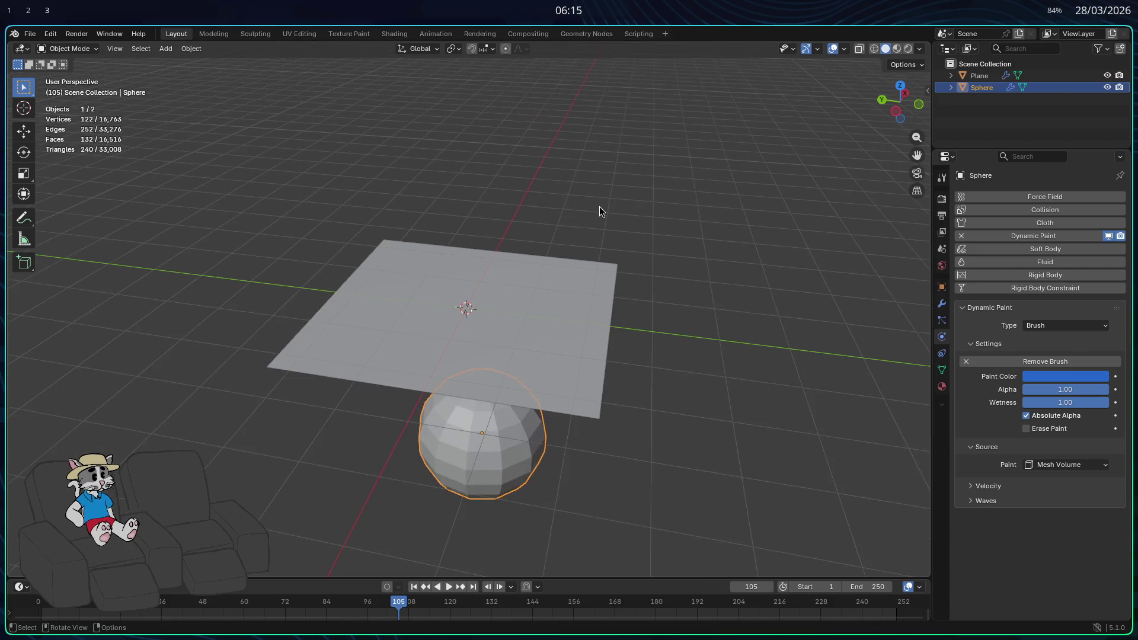
pyautogui.scroll(3, 599, 206)
pyautogui.hscroll(-5, 592, 256)
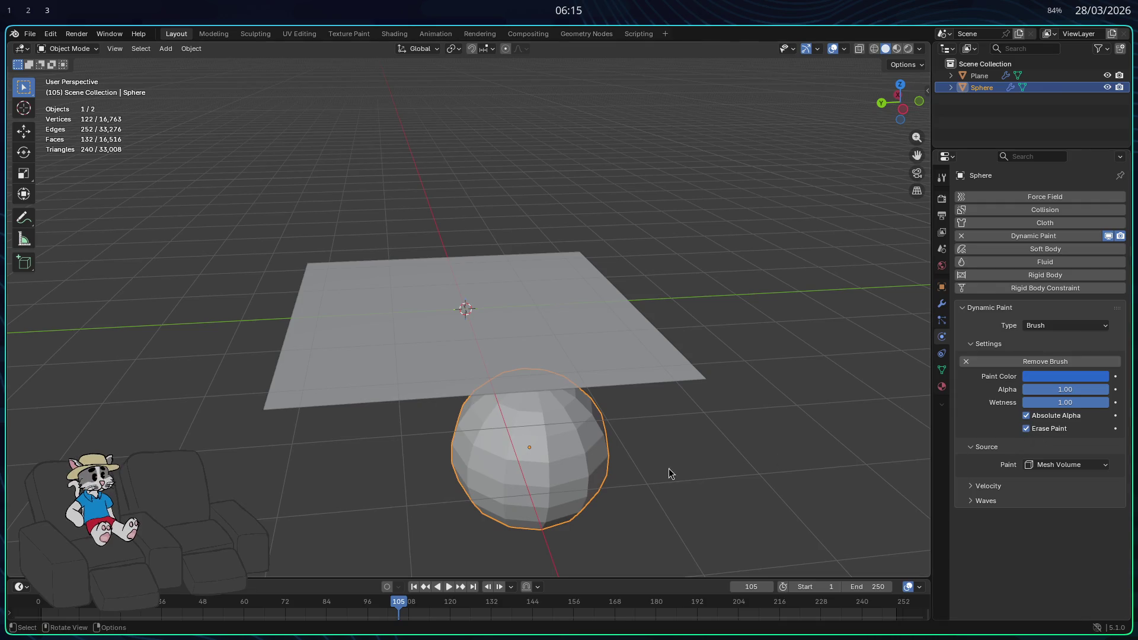
pyautogui.press('g')
pyautogui.press('z')
pyautogui.press('Return')
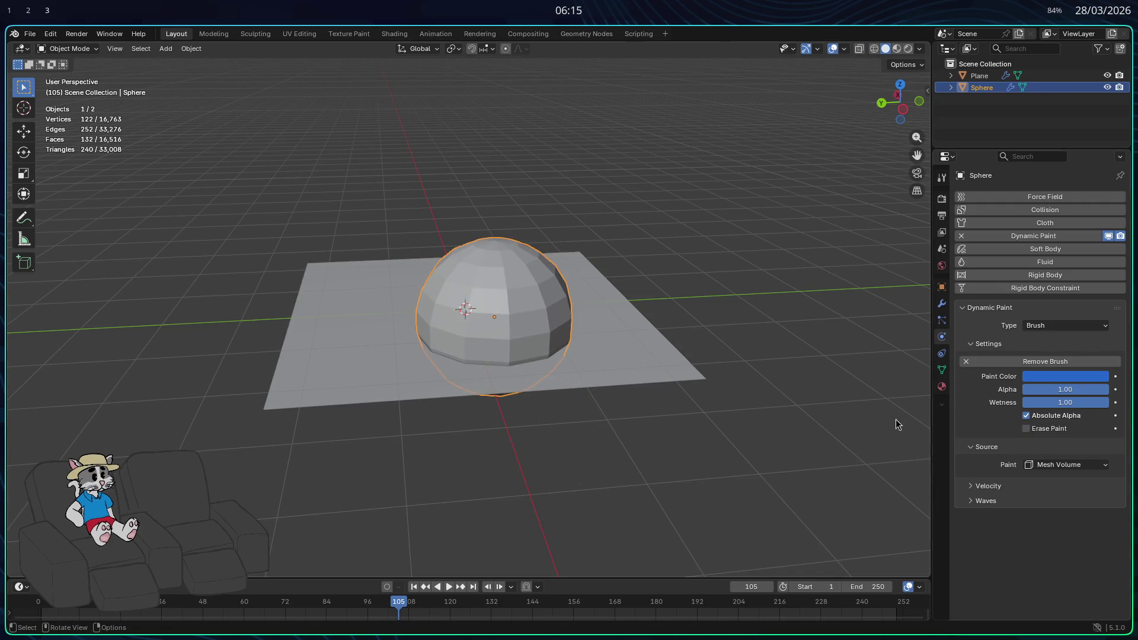
# Keep Mesh Volume as the sphere brush's paint source.
pyautogui.click(1091, 466)
pyautogui.click(1089, 466)
pyautogui.click(1083, 463)
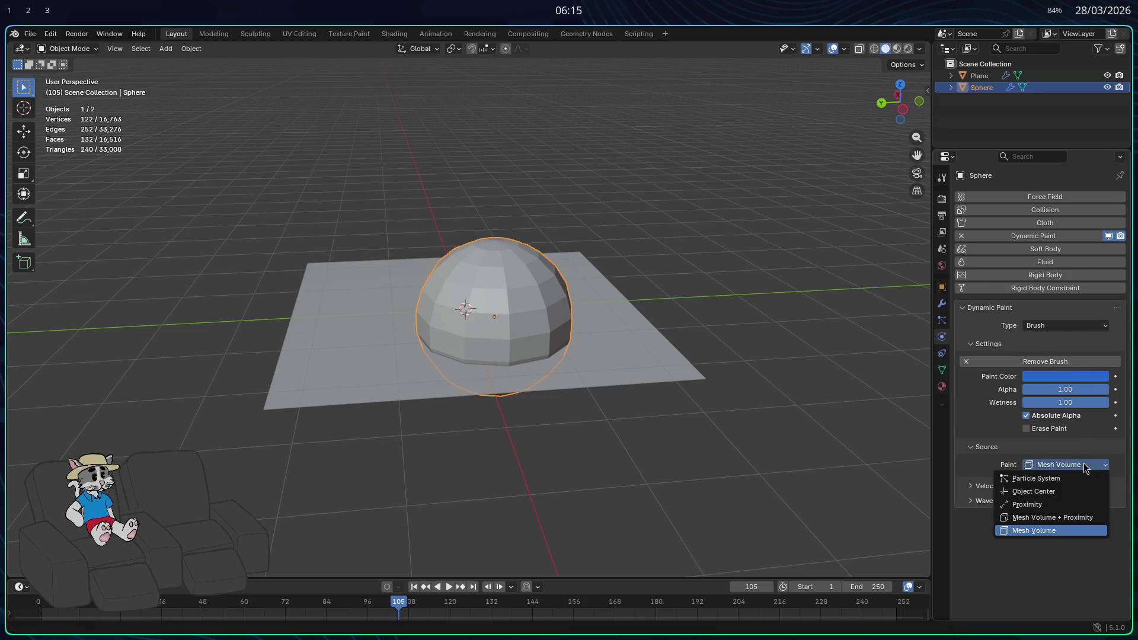
pyautogui.hscroll(-5, 649, 359)
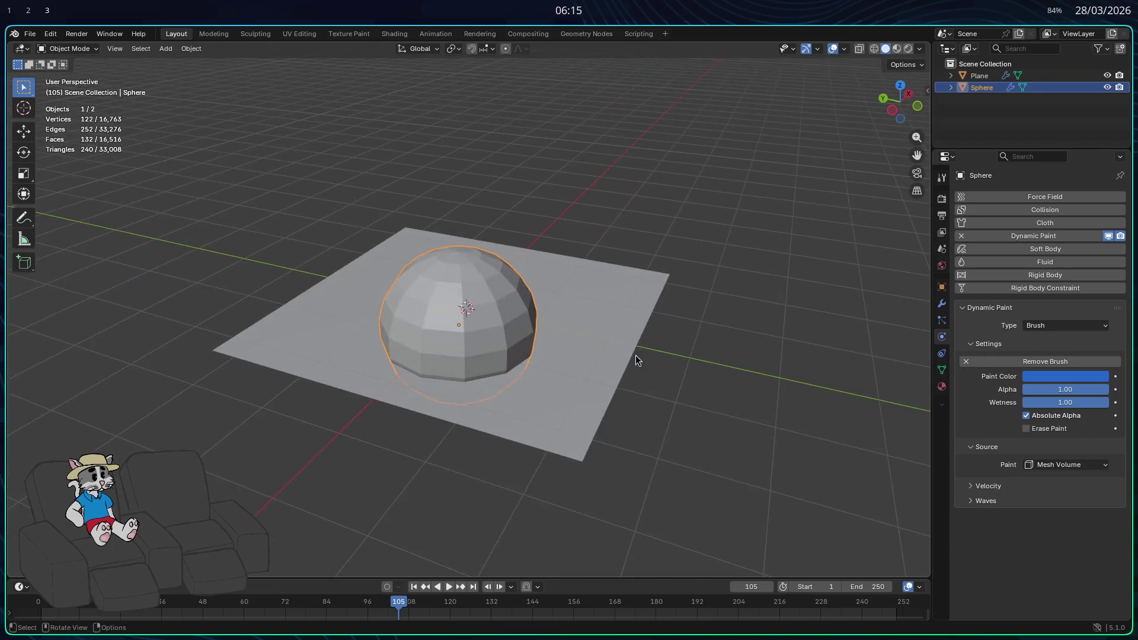
pyautogui.scroll(3, 633, 336)
pyautogui.scroll(-5, 617, 332)
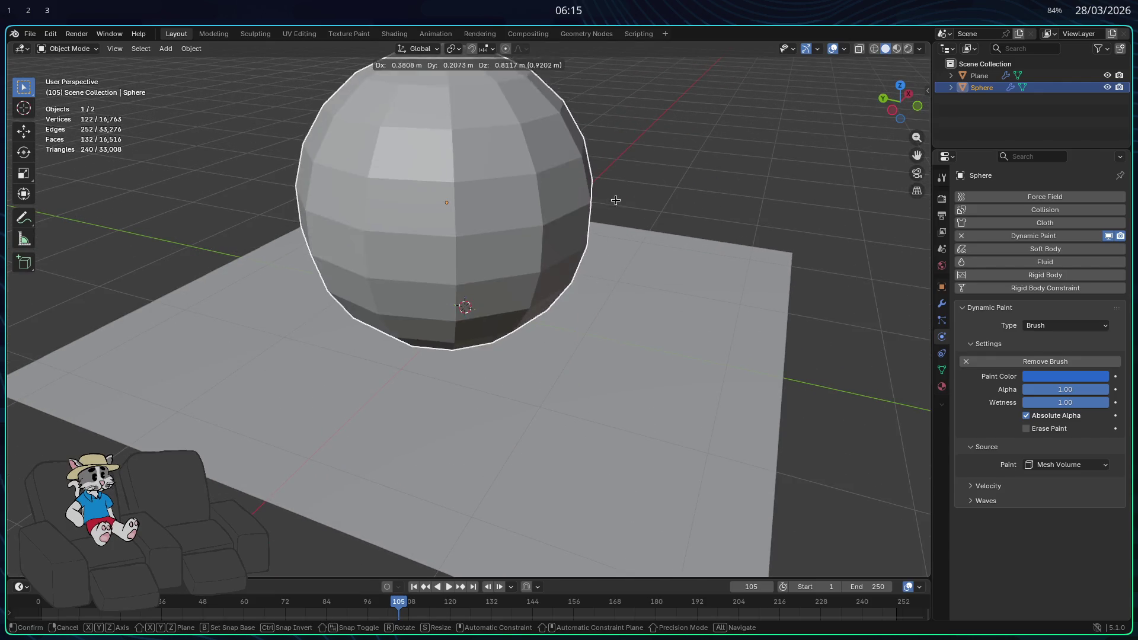
pyautogui.scroll(-3, 644, 255)
pyautogui.hscroll(-3, 616, 243)
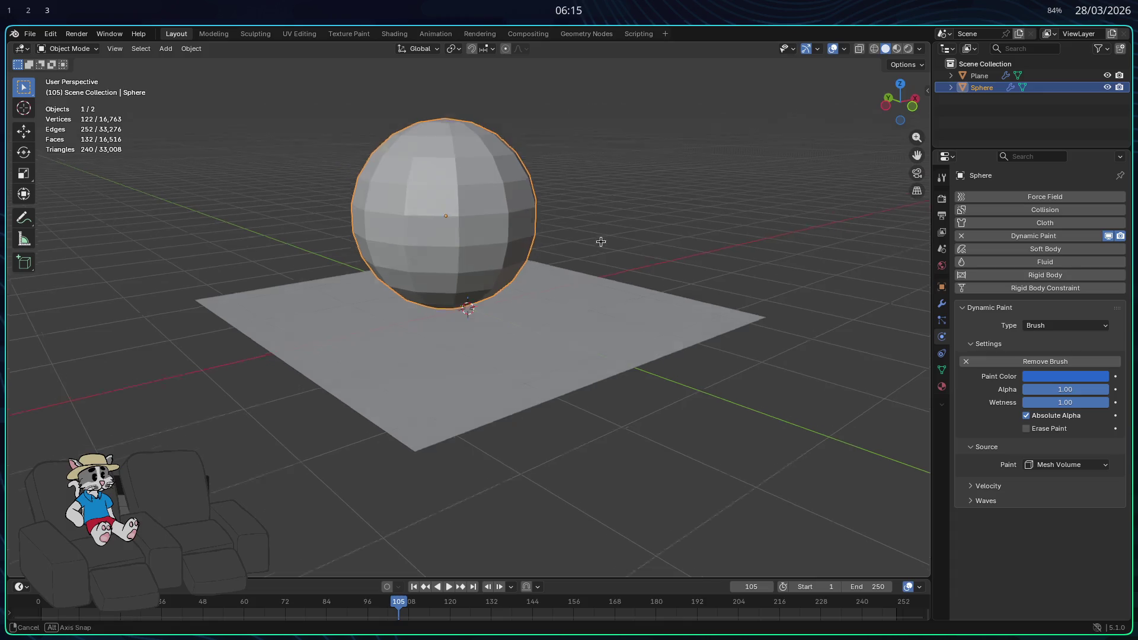
# Switch the sphere to a Dynamic Paint Canvas and reposition it above the plane.
pyautogui.click(1061, 325)
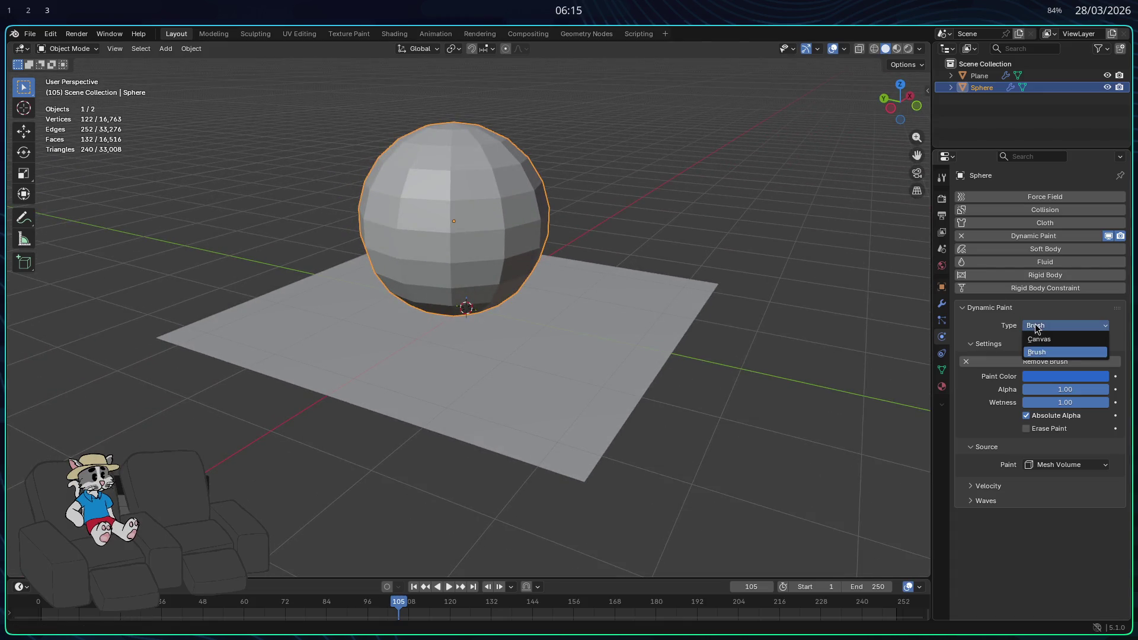
pyautogui.click(1043, 339)
pyautogui.click(994, 362)
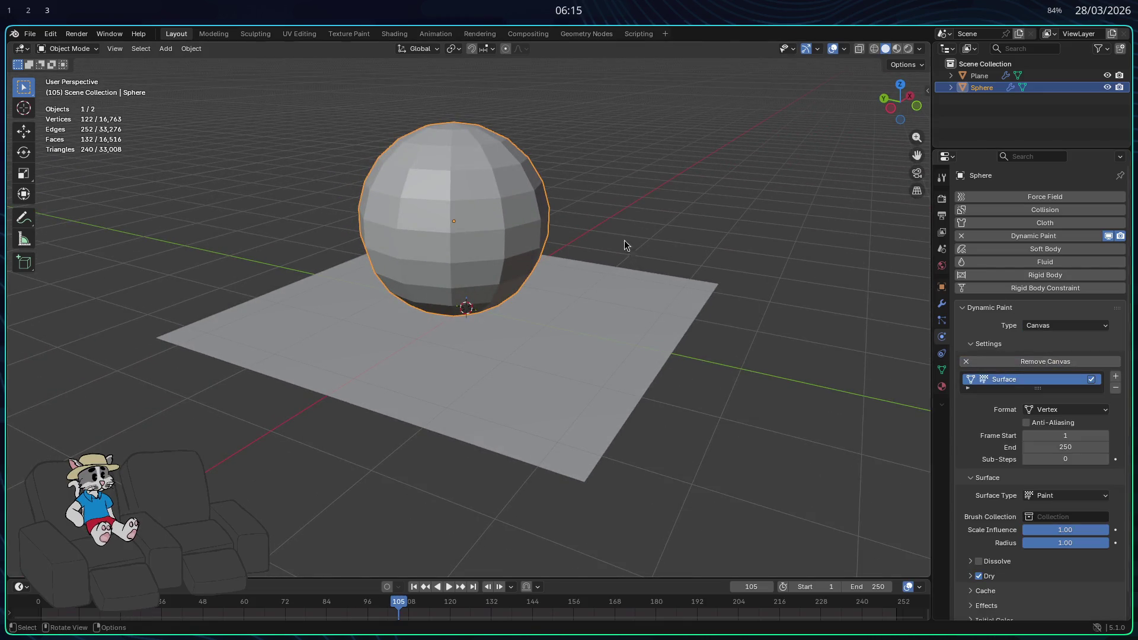
pyautogui.press('g')
pyautogui.click(624, 224)
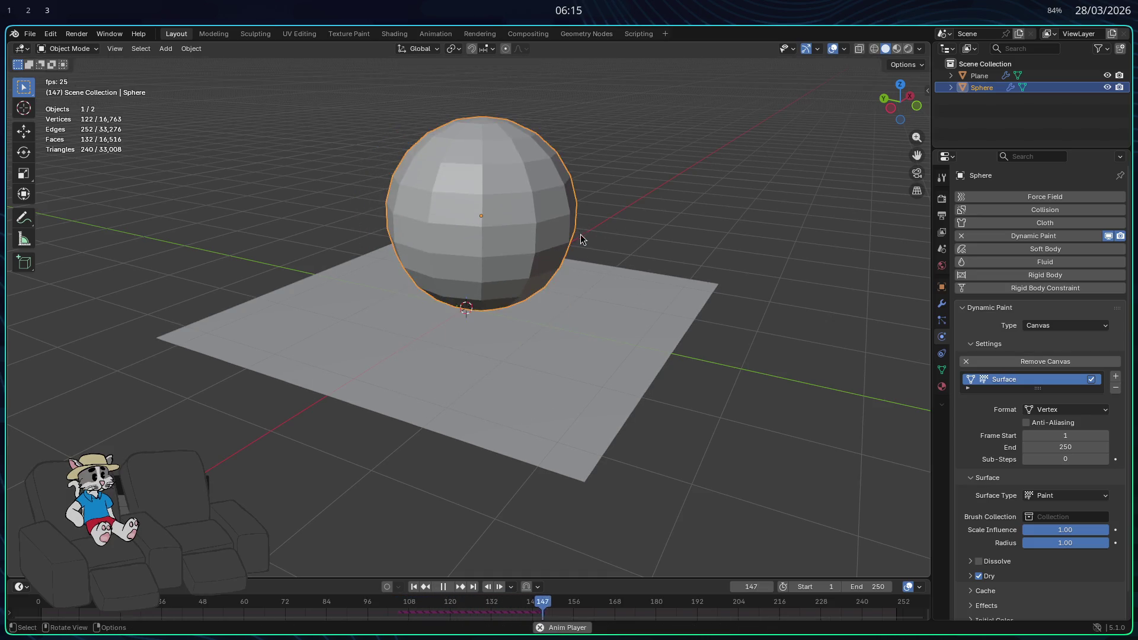
pyautogui.press('Escape')
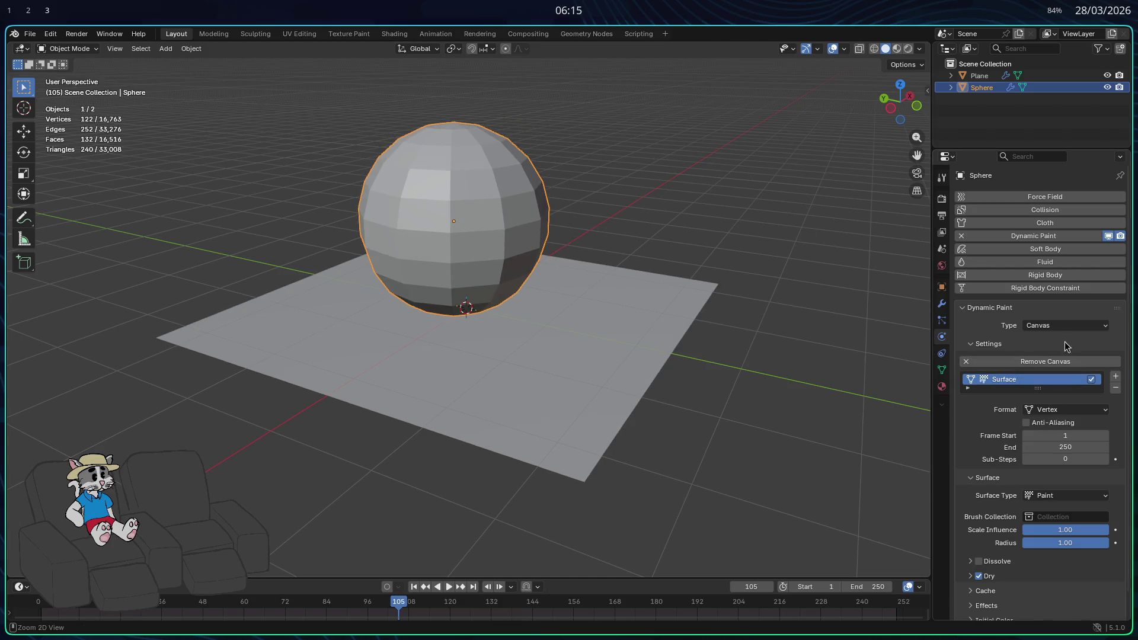
# Turn the sphere back into a Brush, removing and re-adding its brush settings.
pyautogui.click(1050, 353)
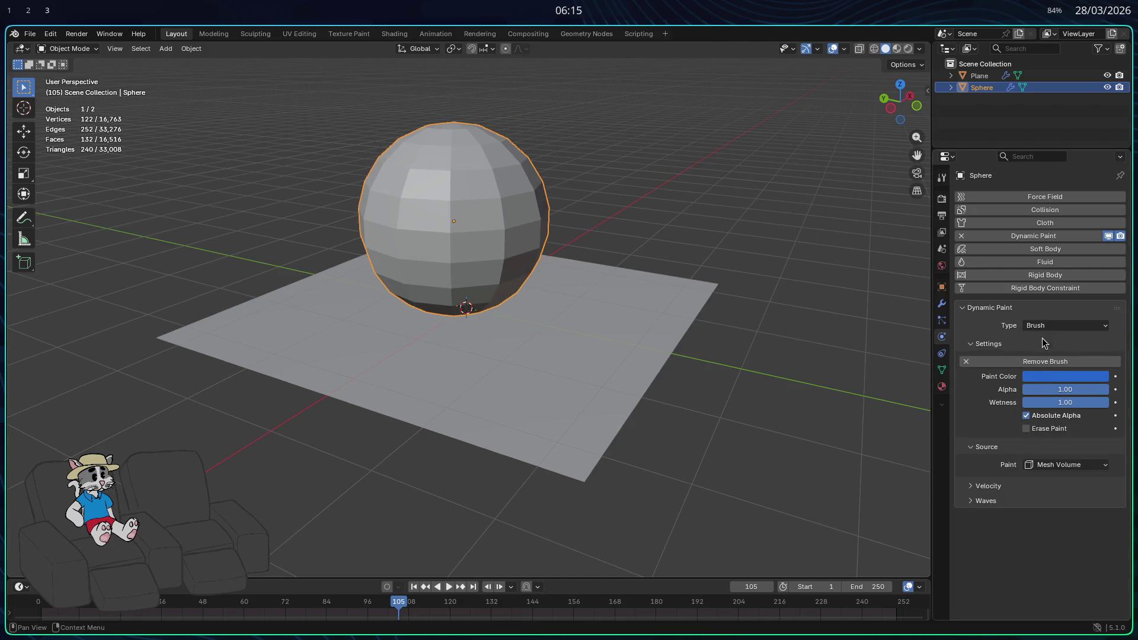
pyautogui.click(1046, 325)
pyautogui.click(1046, 337)
pyautogui.hotkey('ctrl', 'z')
pyautogui.click(976, 362)
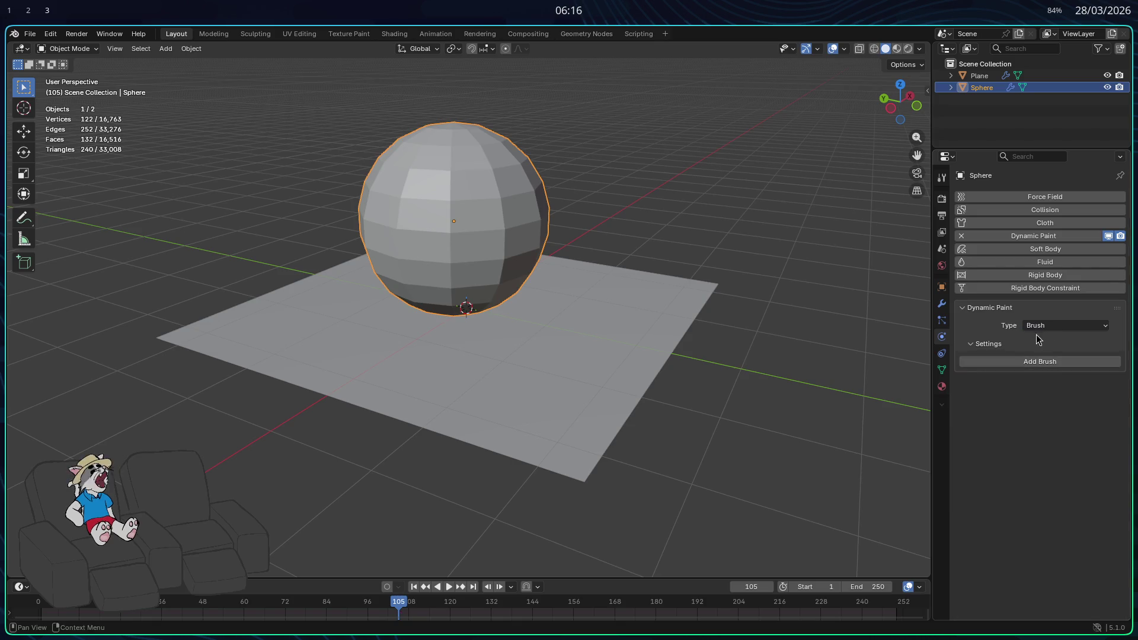
pyautogui.click(1031, 362)
# Set the plane's canvas surface type to Waves.
pyautogui.click(687, 314)
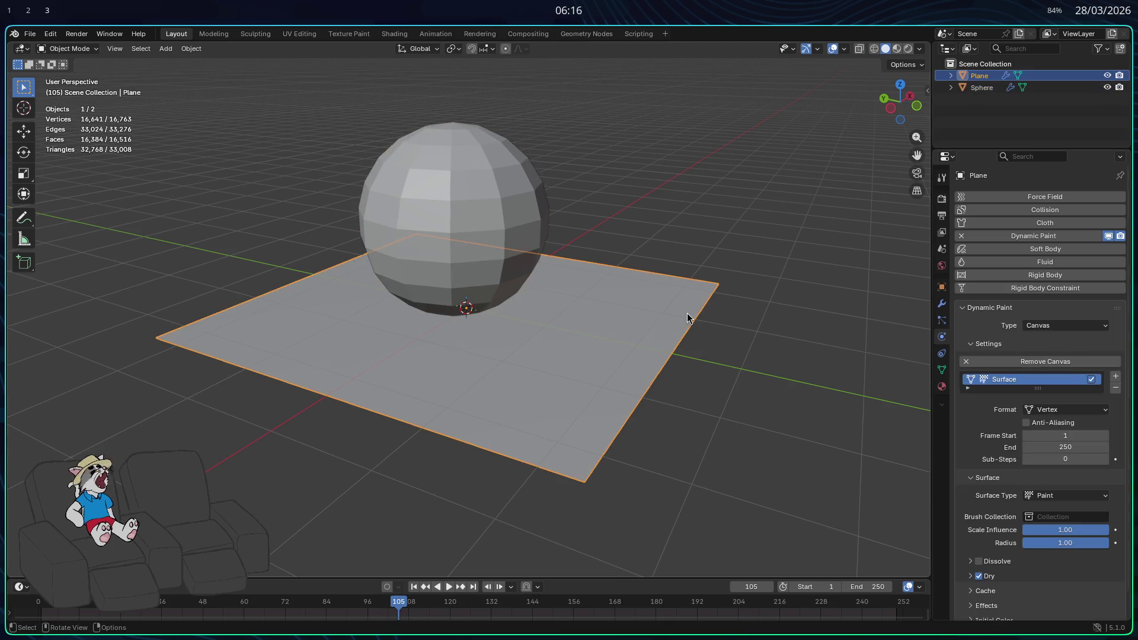
pyautogui.scroll(-1, 974, 413)
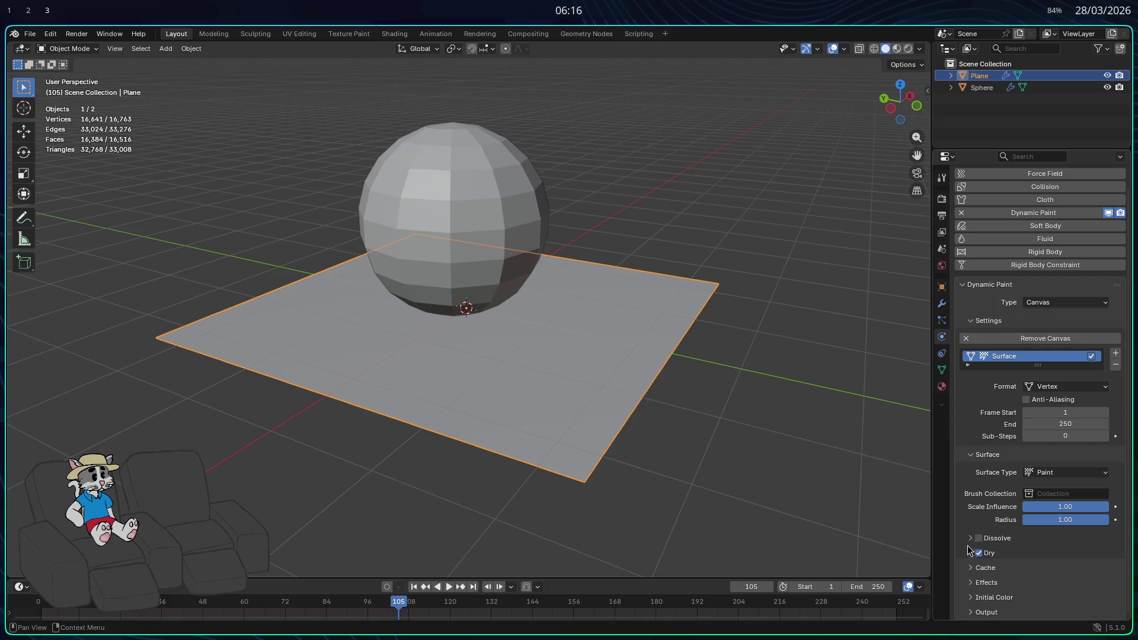
pyautogui.click(1057, 473)
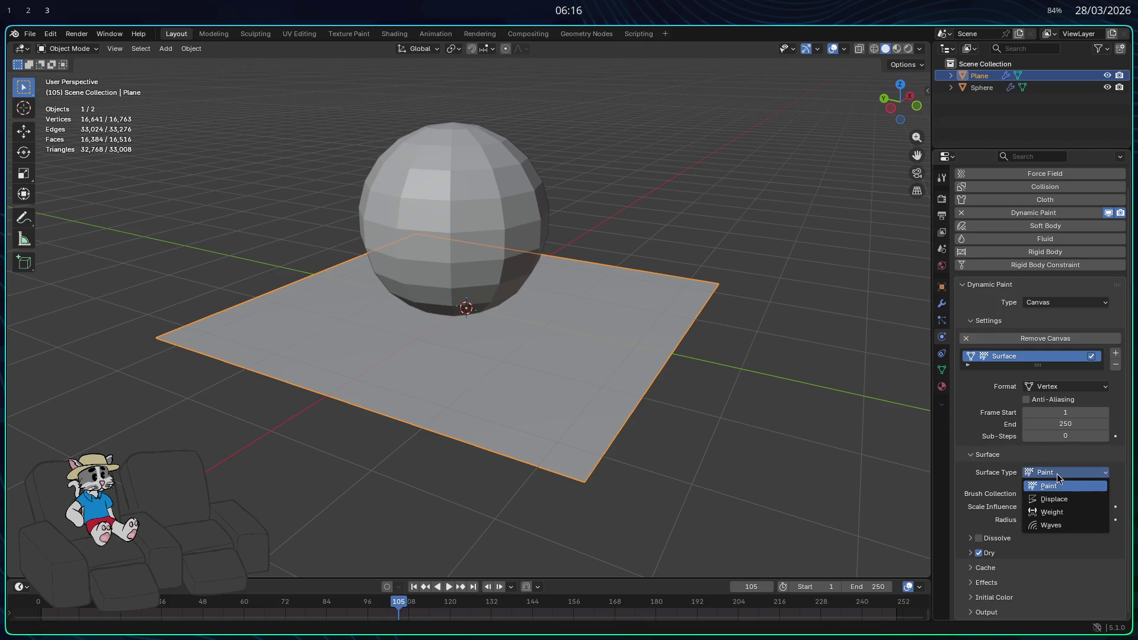
pyautogui.click(1058, 521)
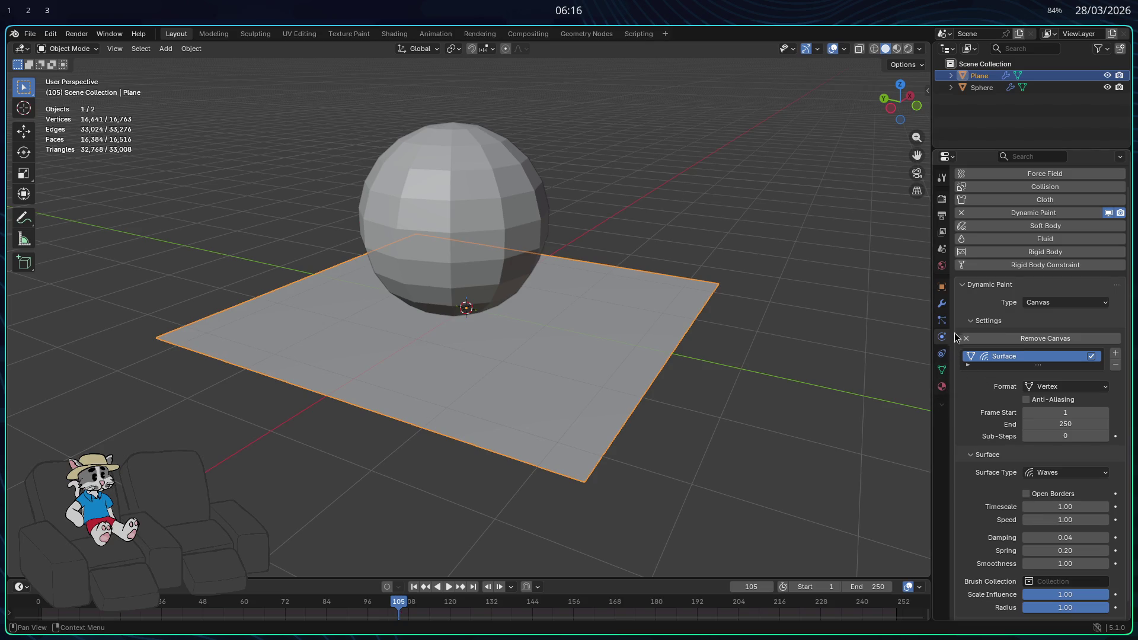
# Play the animation and move the sphere through the plane several times to make ripples.
pyautogui.click(540, 225)
pyautogui.press('space')
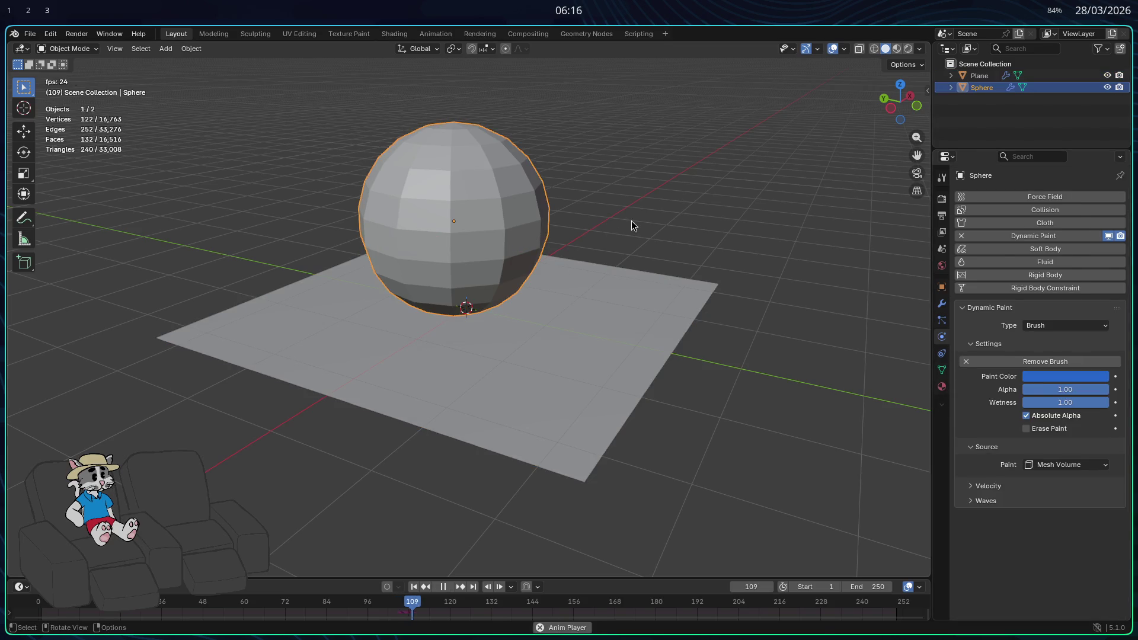
pyautogui.press('g')
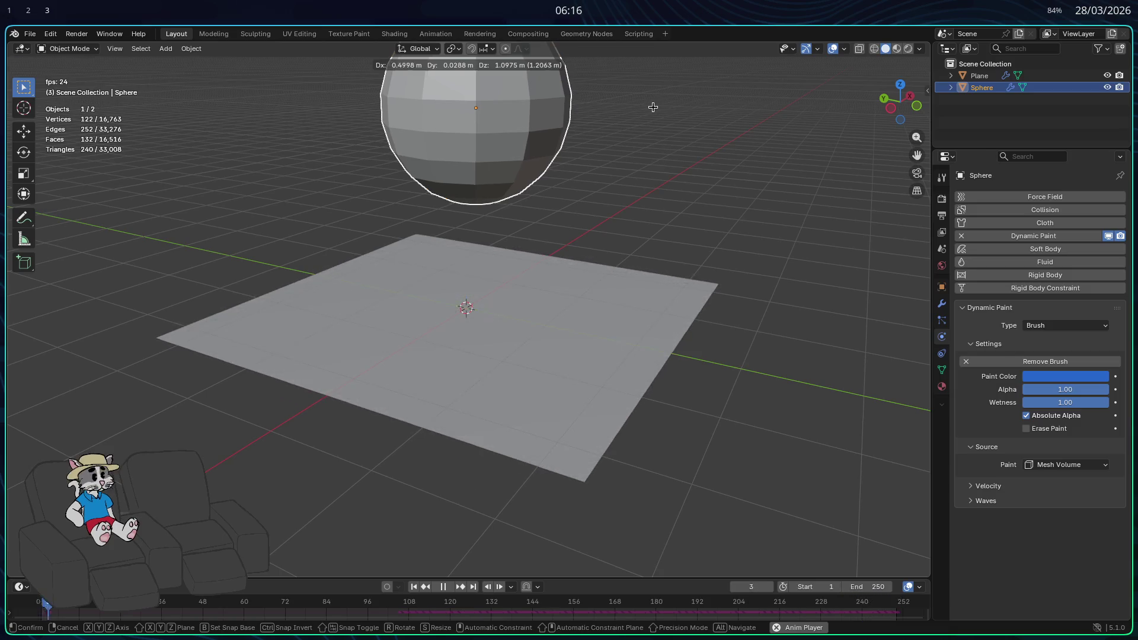
pyautogui.click(656, 108)
pyautogui.press('g')
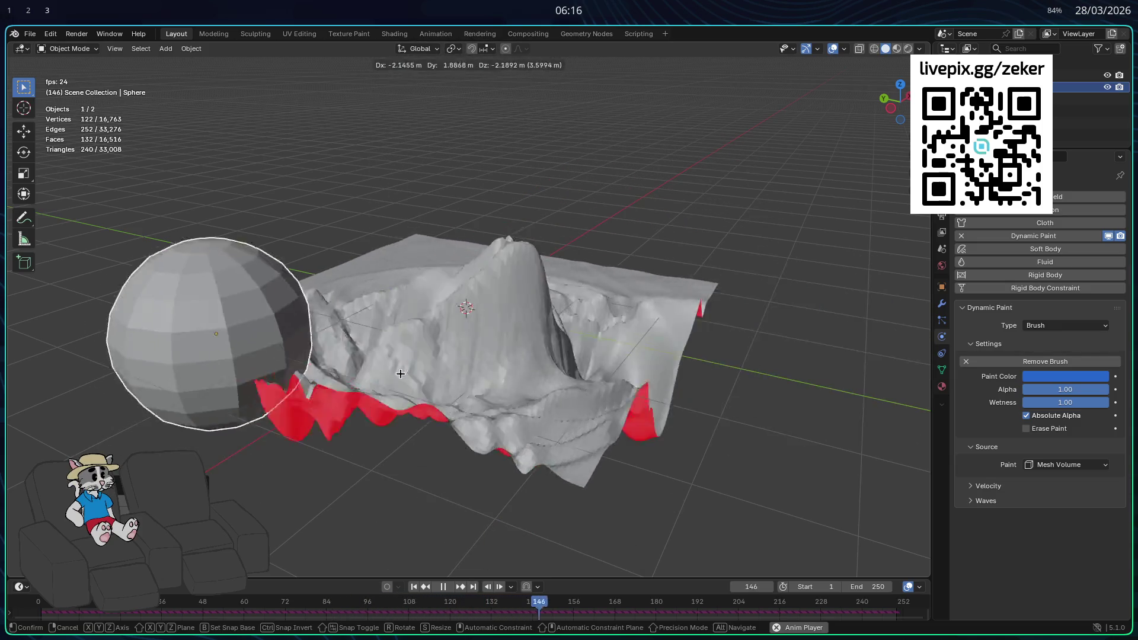
pyautogui.click(658, 368)
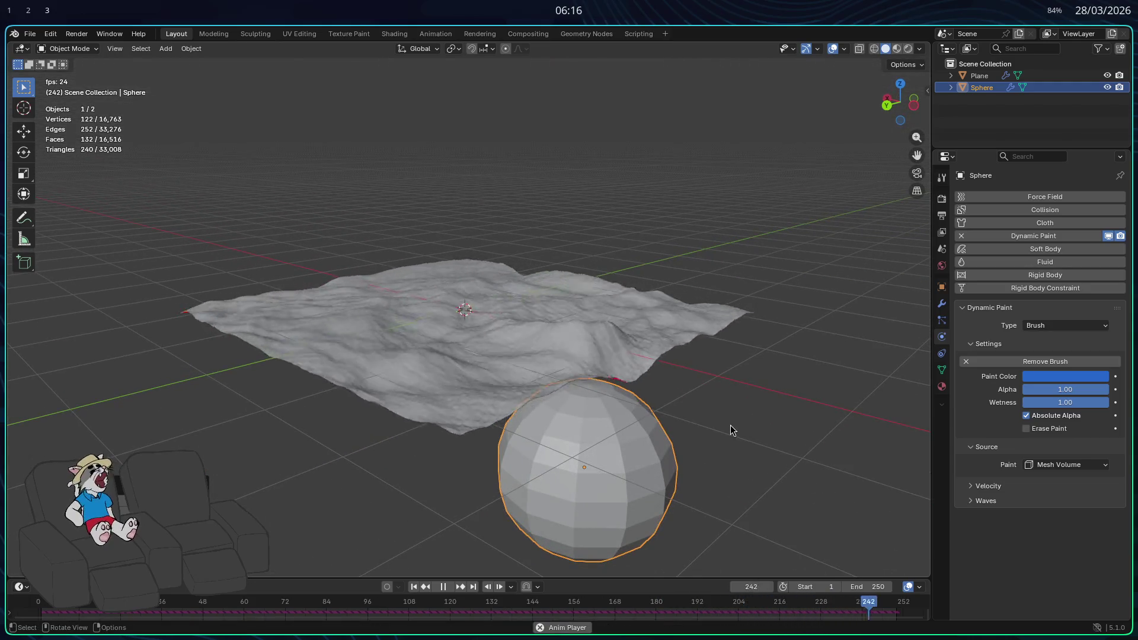
pyautogui.press('g')
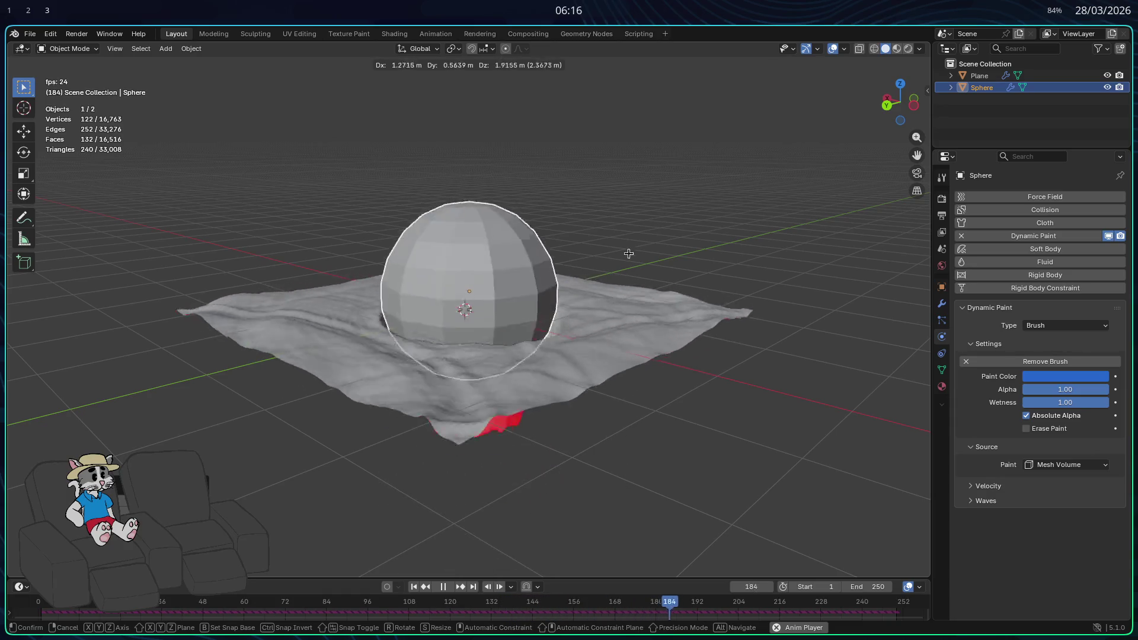
pyautogui.click(626, 96)
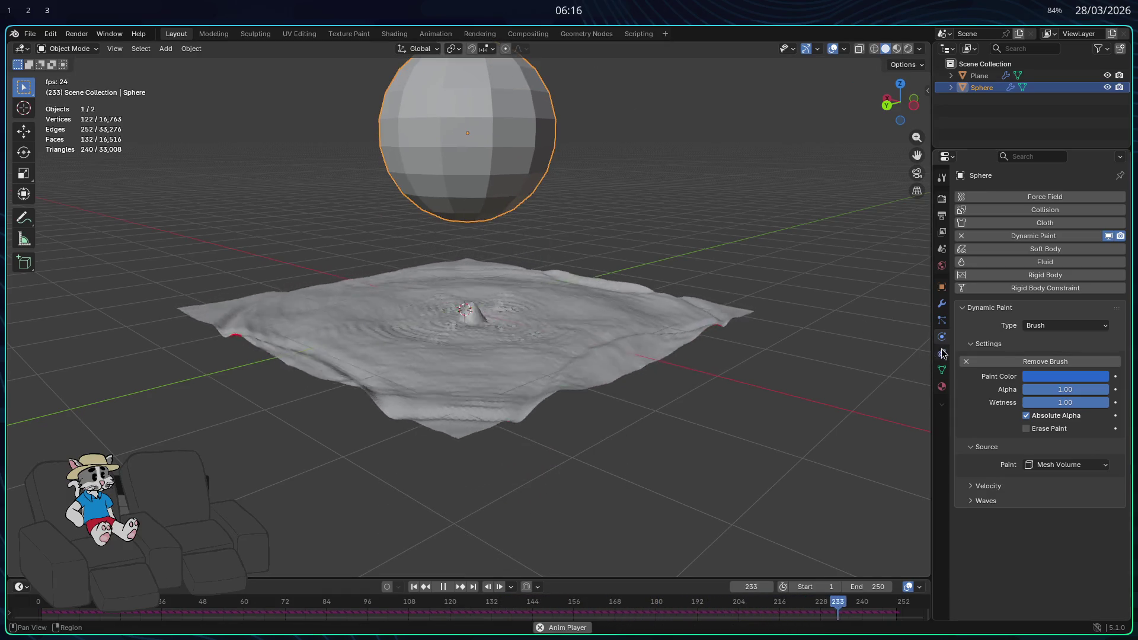
# Show the sphere's mesh Object Data properties.
pyautogui.click(942, 351)
pyautogui.click(941, 336)
pyautogui.click(942, 353)
pyautogui.click(941, 369)
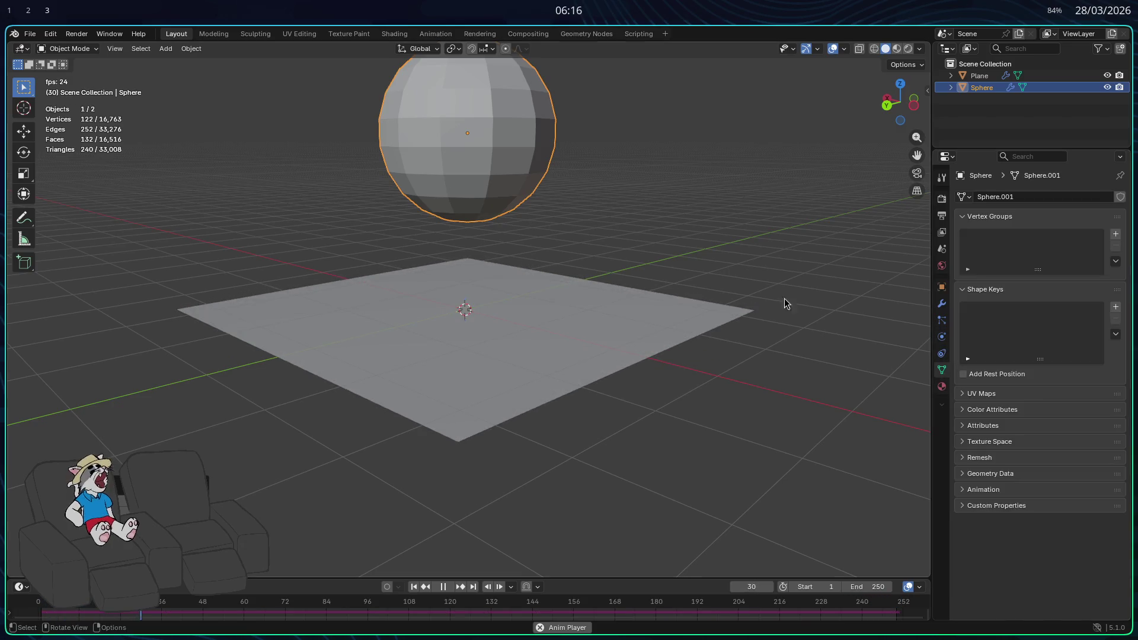
# Sink the sphere into the plane, rerun the ripple simulation to frame 105, and show Physics settings.
pyautogui.press('space')
pyautogui.press('g')
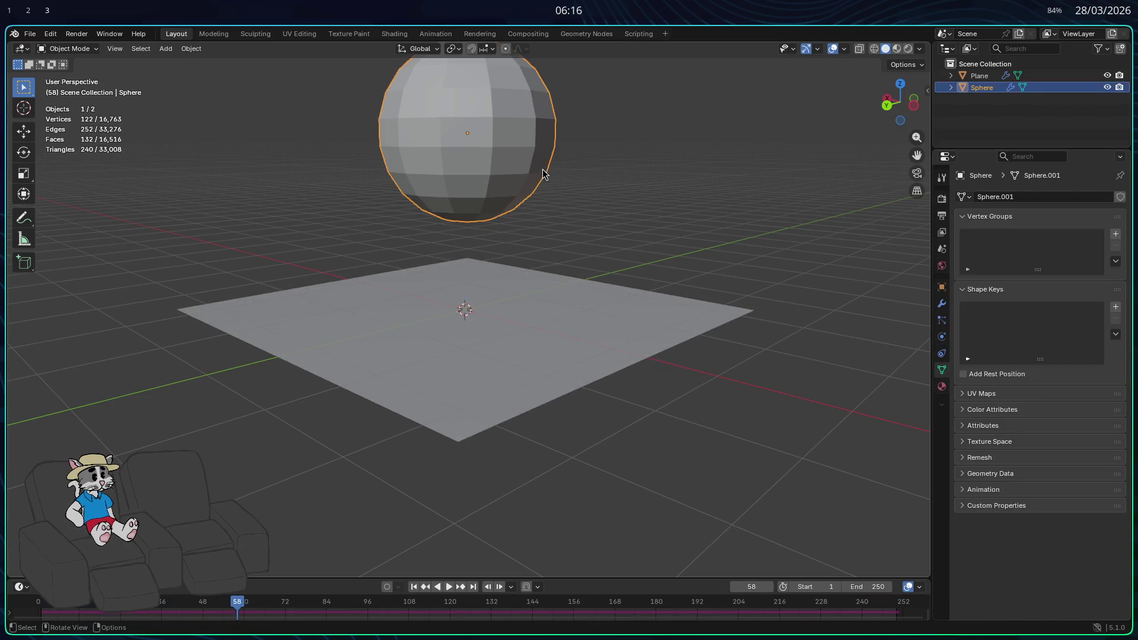
pyautogui.click(722, 382)
pyautogui.press('space')
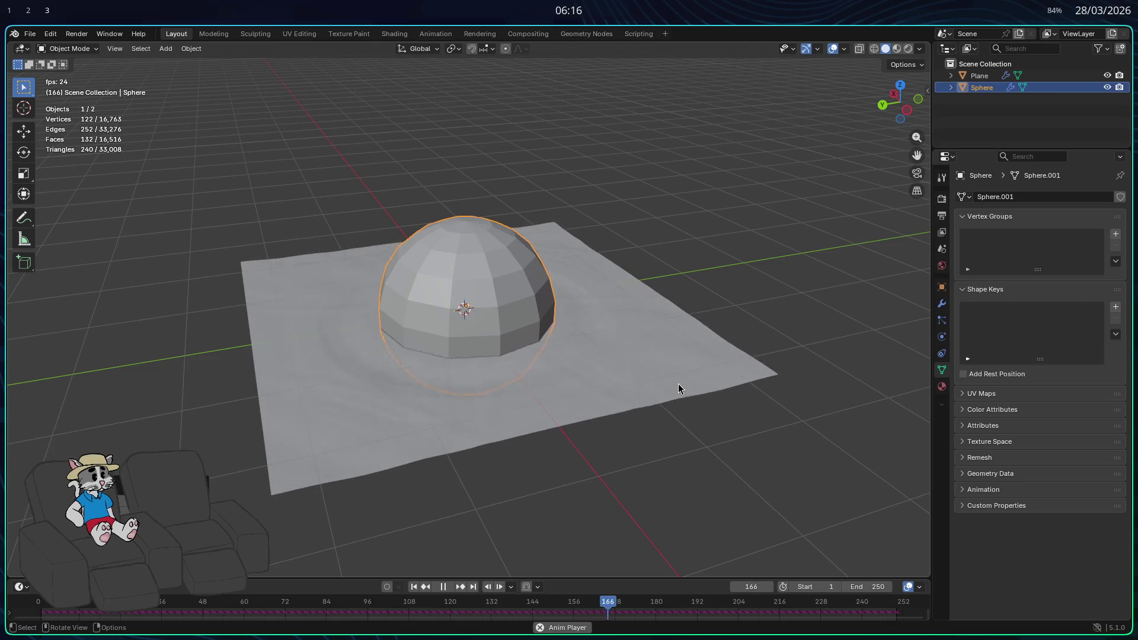
pyautogui.press('g')
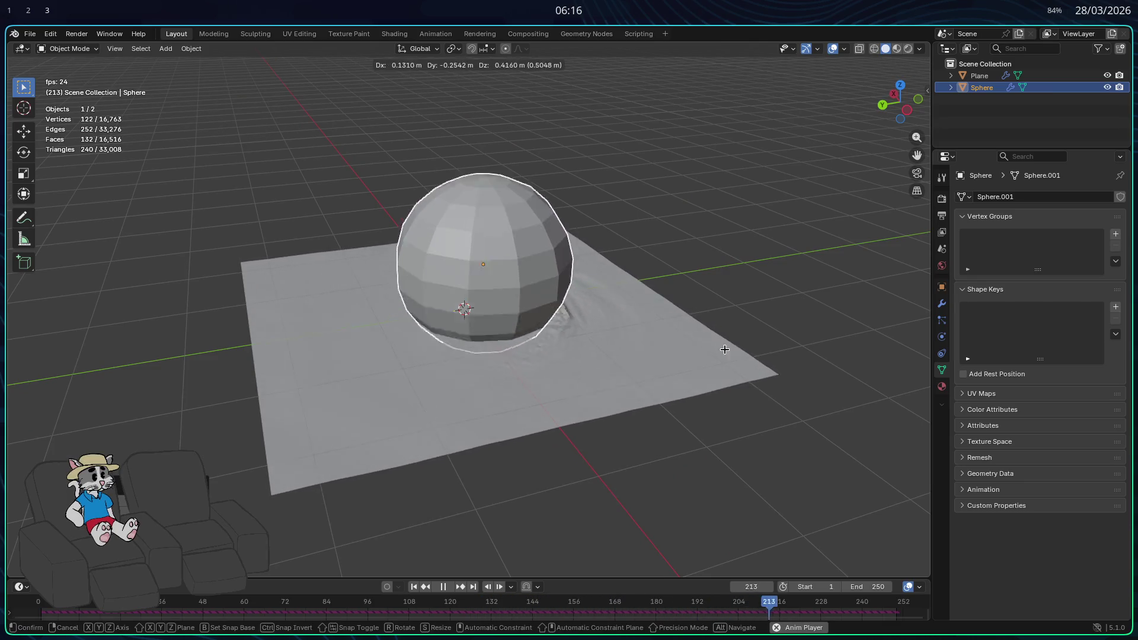
pyautogui.moveTo(730, 526)
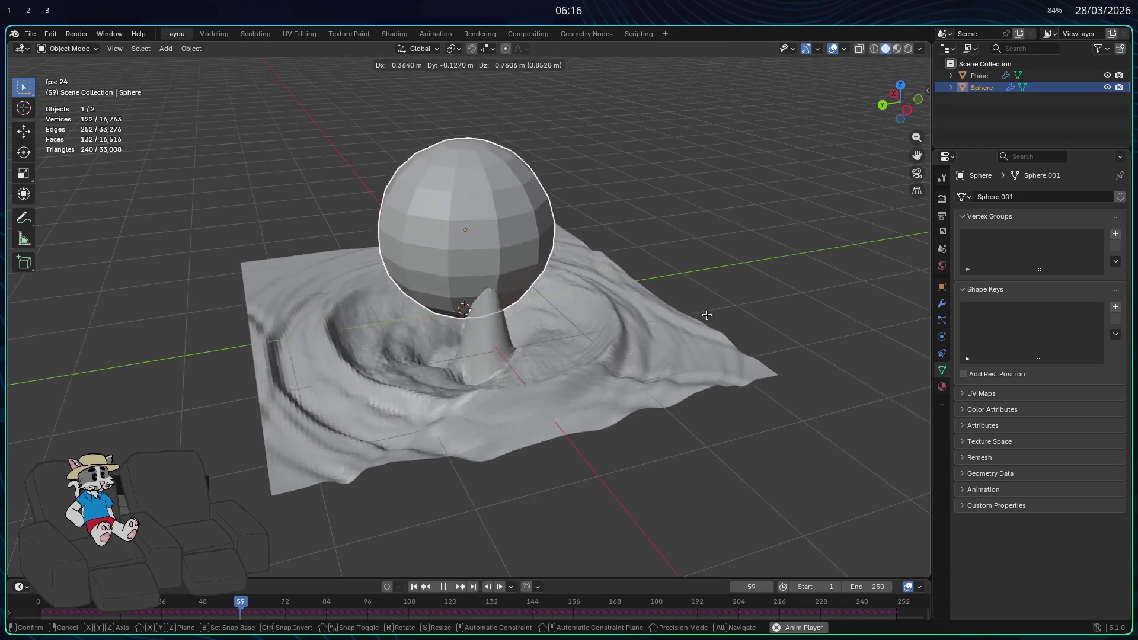
pyautogui.click(717, 449)
pyautogui.press('space')
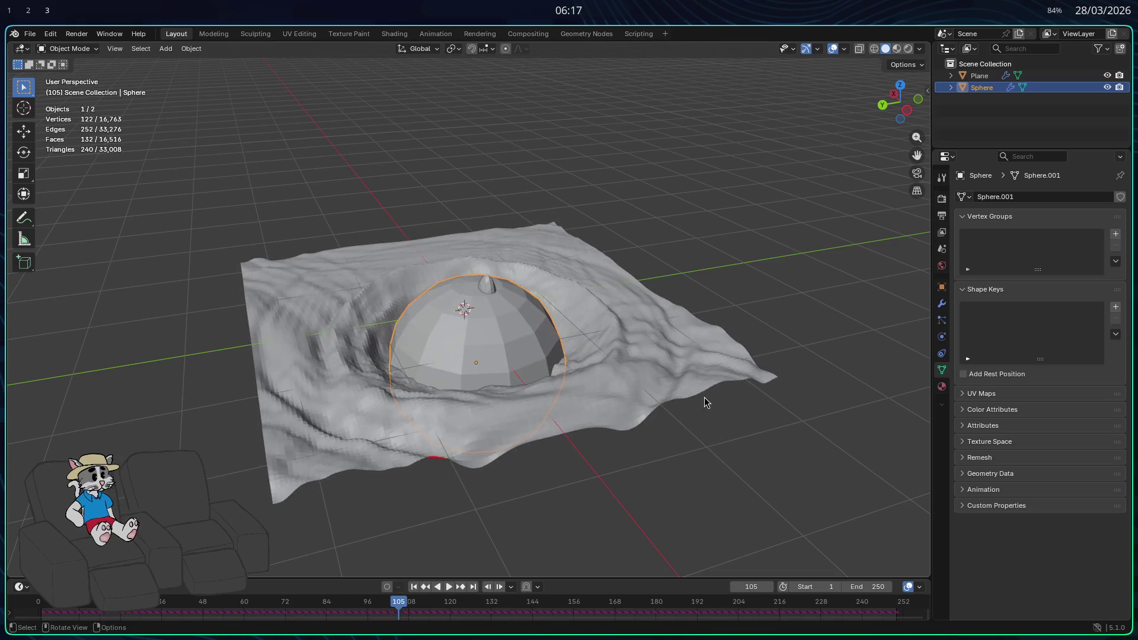
pyautogui.click(941, 336)
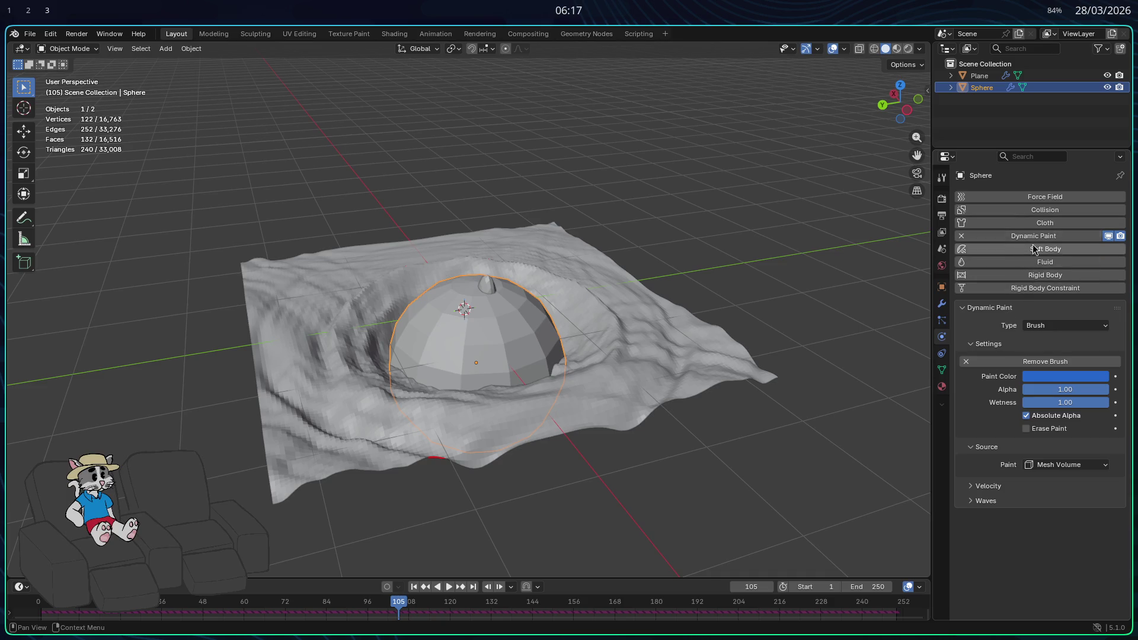
# Replace the sphere's Dynamic Paint with Fluid physics of type Flow and preview it.
pyautogui.click(961, 237)
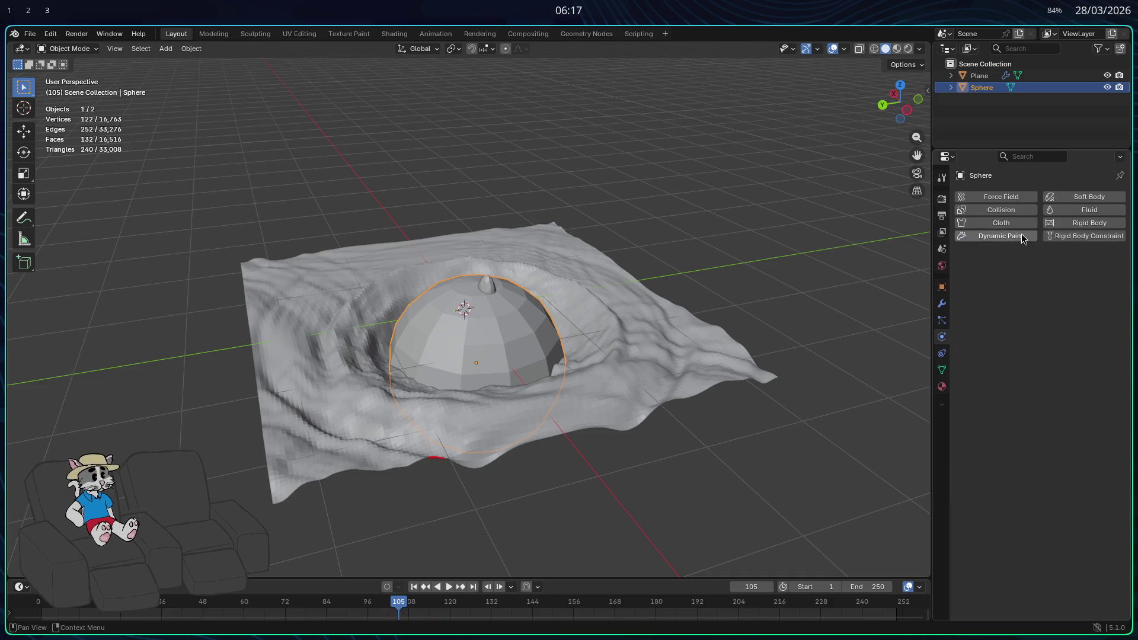
pyautogui.click(1078, 209)
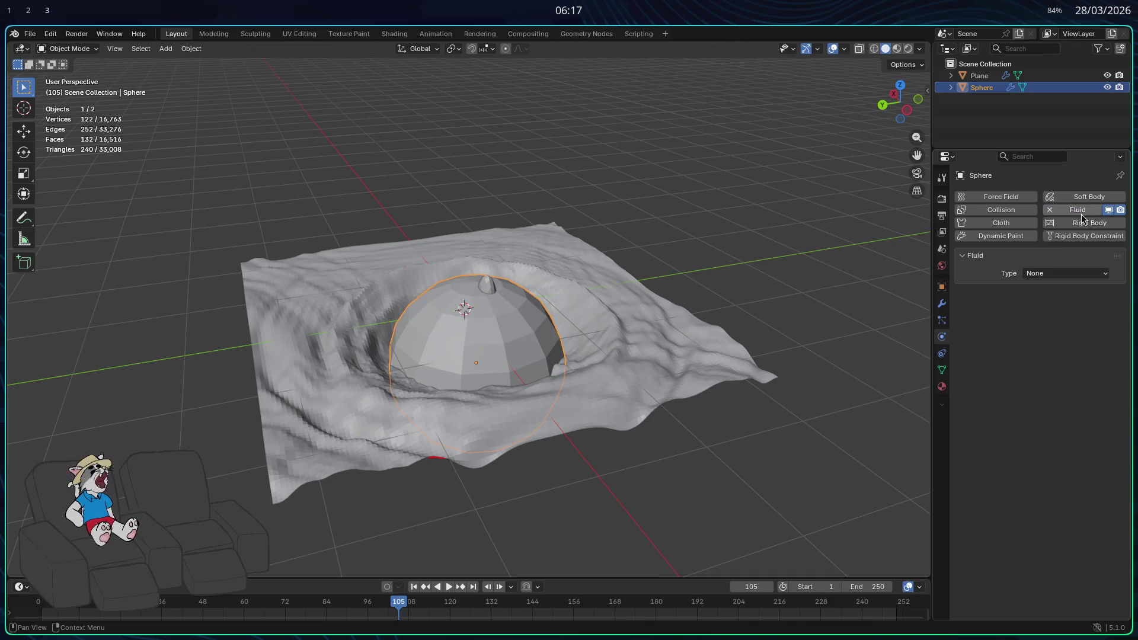
pyautogui.click(1058, 274)
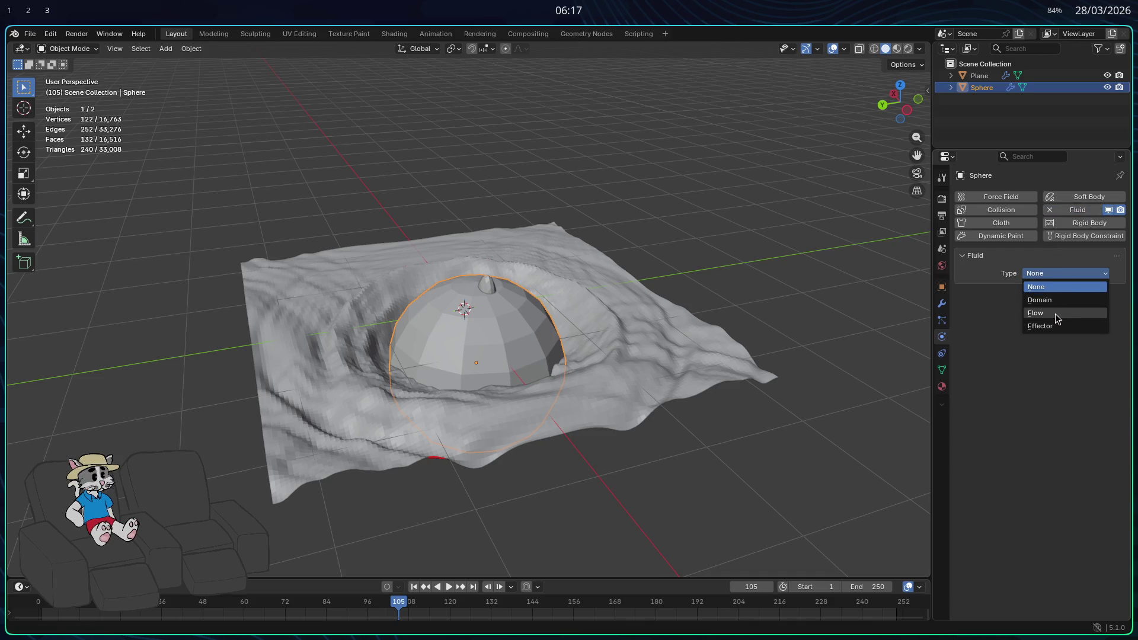
pyautogui.click(1058, 314)
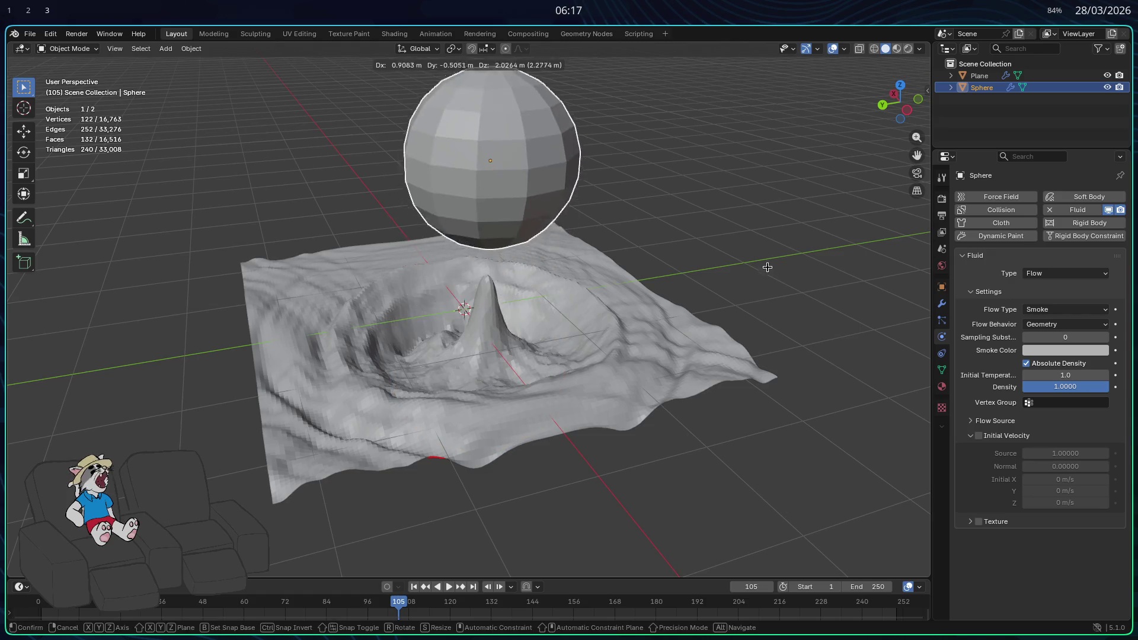
pyautogui.press('space')
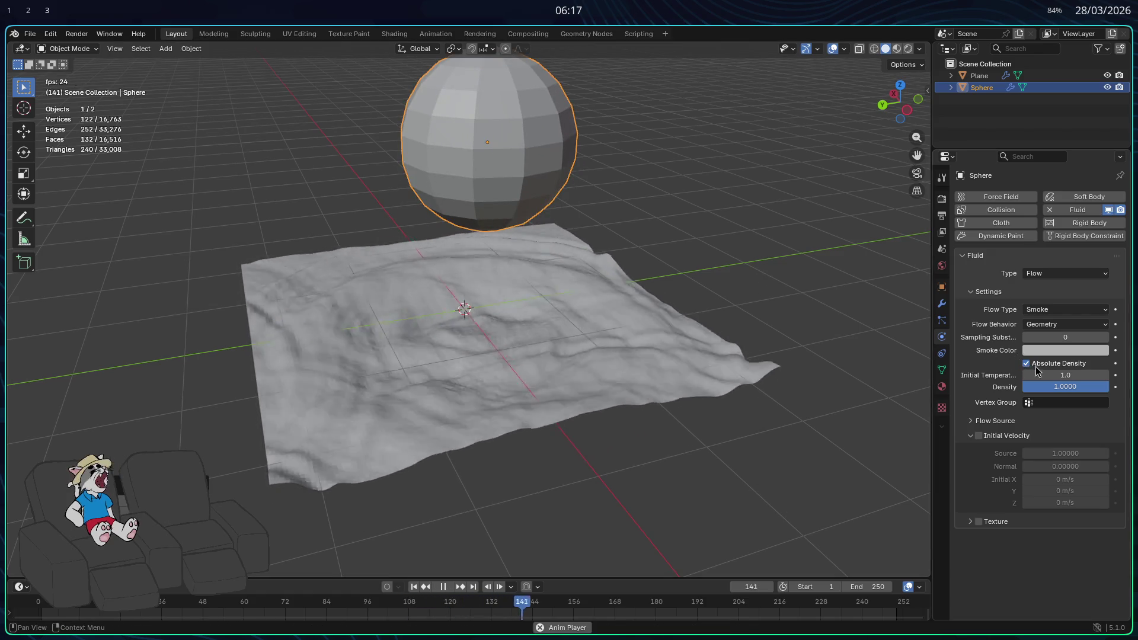
pyautogui.press('space')
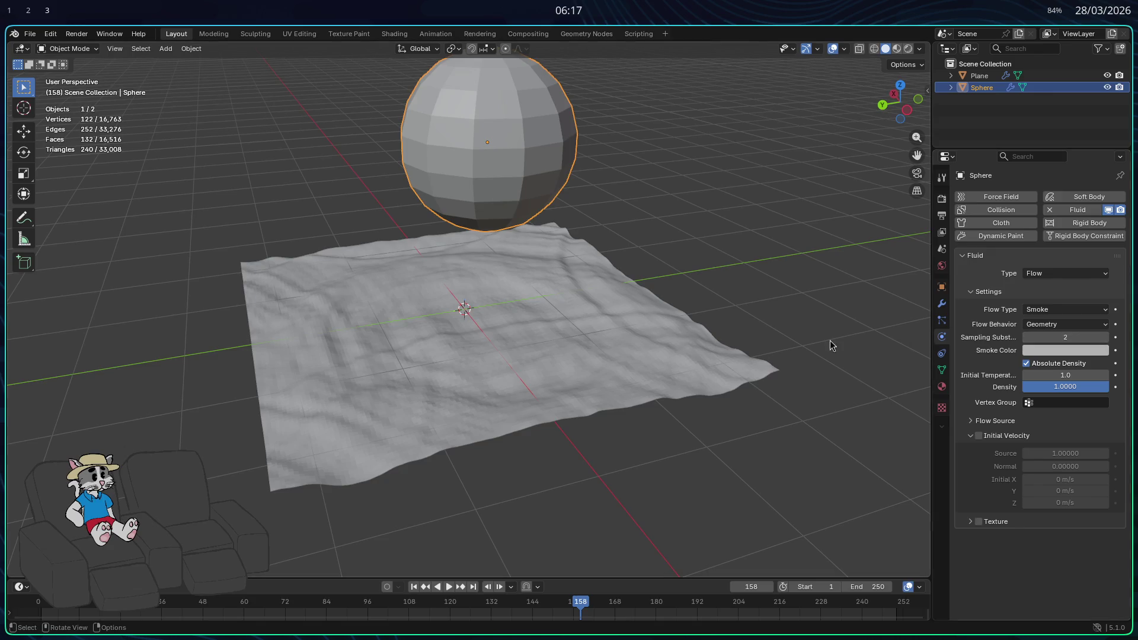
pyautogui.press('space')
pyautogui.moveTo(748, 348)
pyautogui.mouseDown()
pyautogui.moveTo(720, 311)
pyautogui.moveTo(741, 325)
pyautogui.mouseUp()
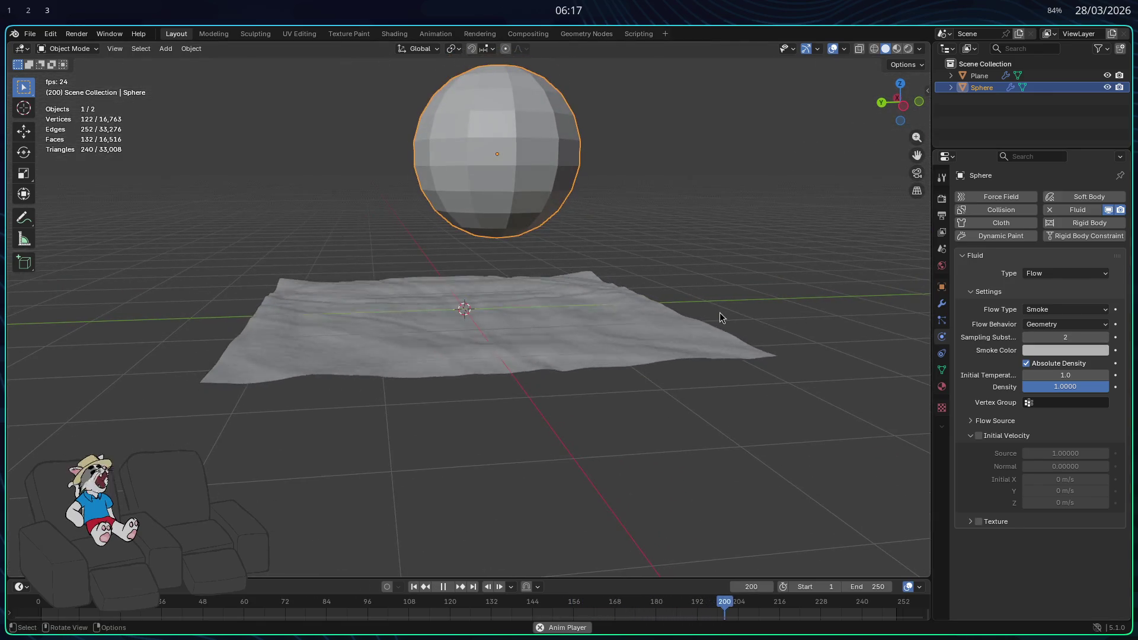
pyautogui.press('space')
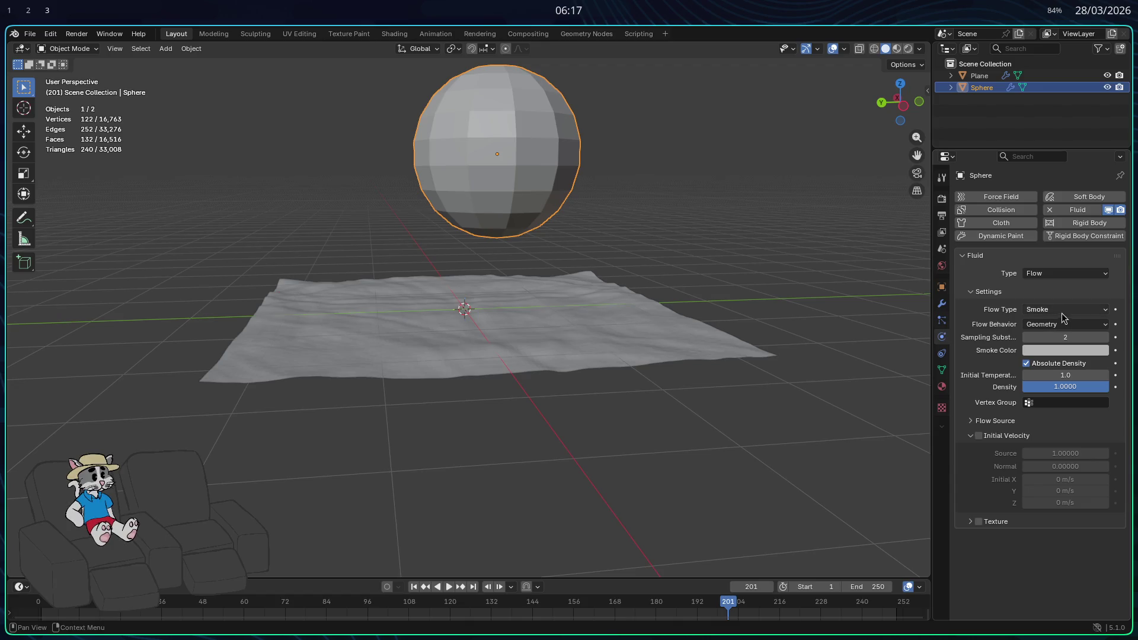
# Change the Flow Type to Liquid, replay the simulation, then delete the sphere.
pyautogui.click(1065, 310)
pyautogui.click(1039, 362)
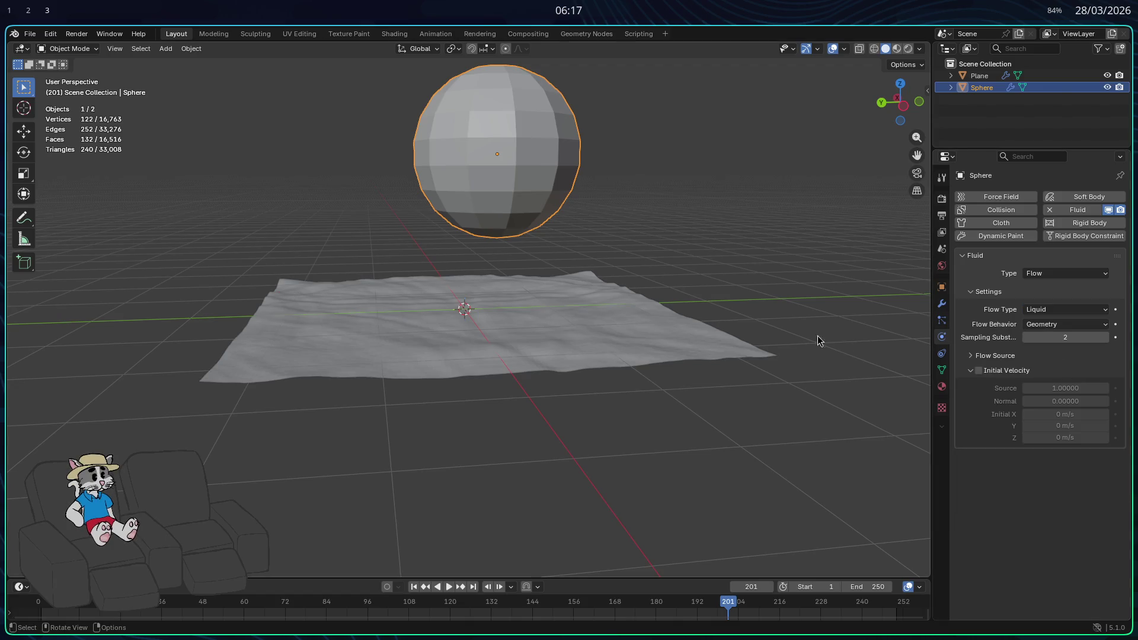
pyautogui.click(797, 265)
pyautogui.press('space')
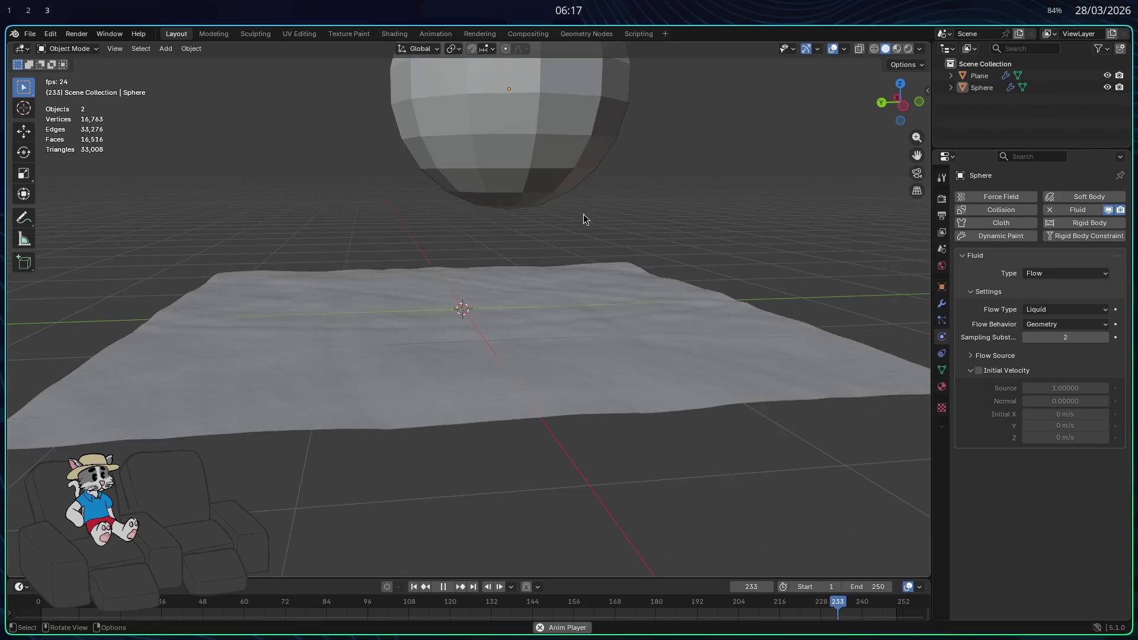
pyautogui.click(564, 175)
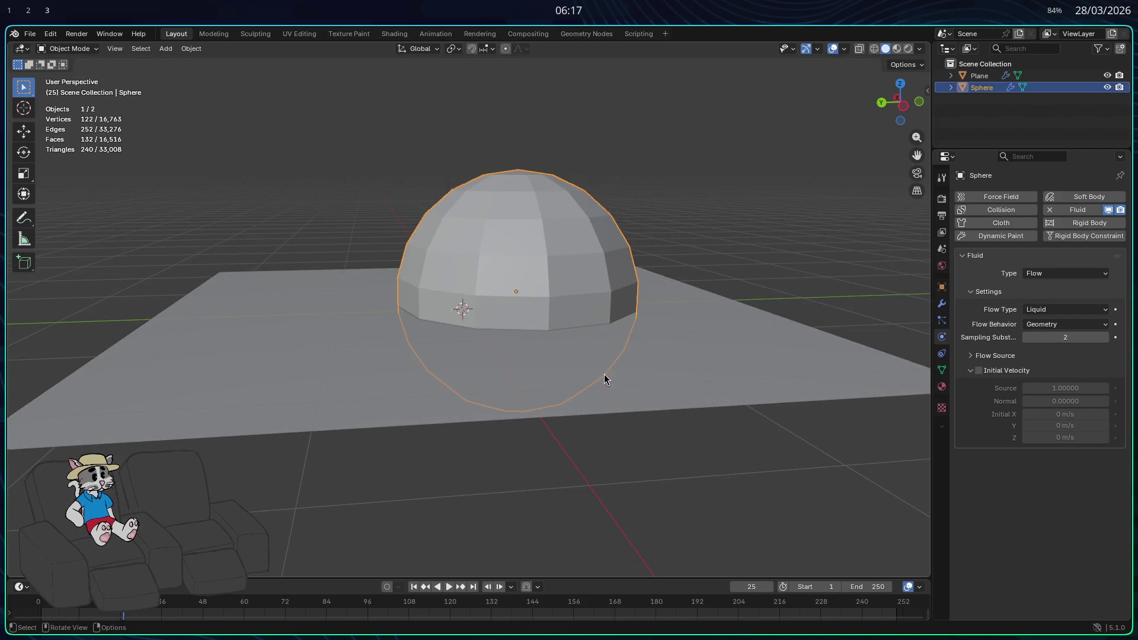
pyautogui.press('space')
pyautogui.press('space')
pyautogui.press('space')
pyautogui.press('space')
pyautogui.press('space')
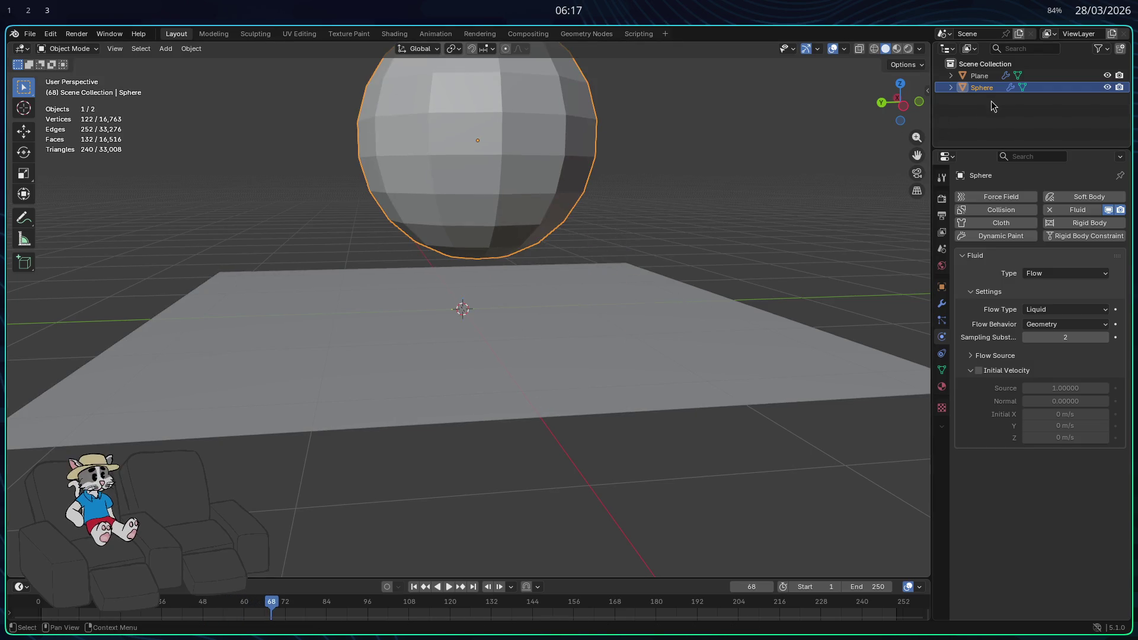
pyautogui.press('Delete')
# Delete the plane and add a cube mesh raised above the origin.
pyautogui.click(979, 76)
pyautogui.press('Delete')
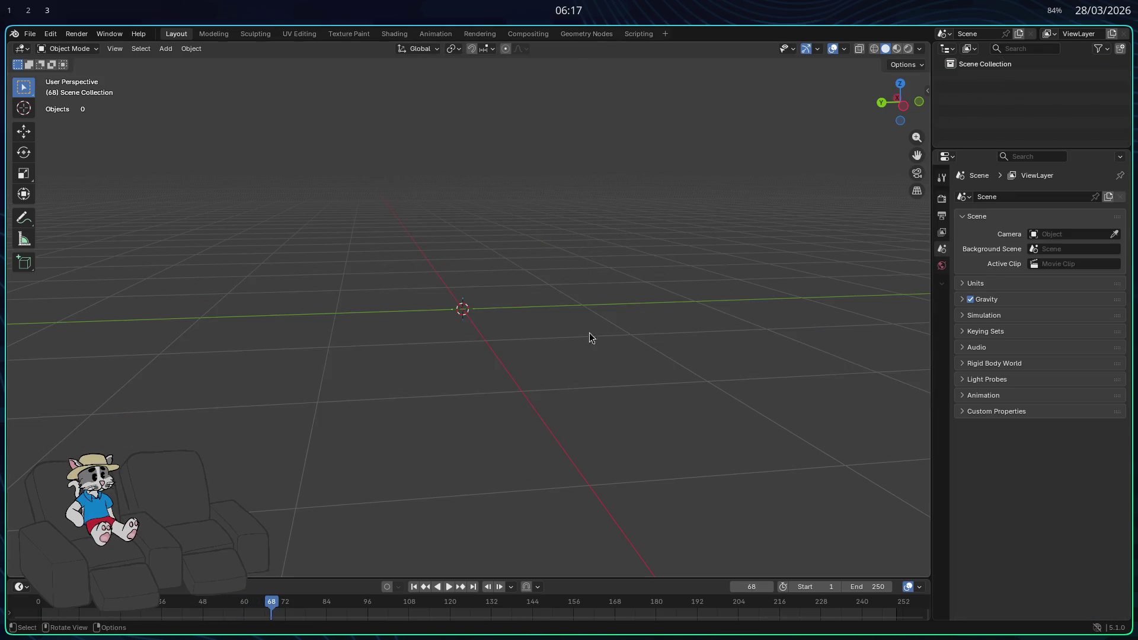
pyautogui.hotkey('shift', 'a')
pyautogui.moveTo(510, 262)
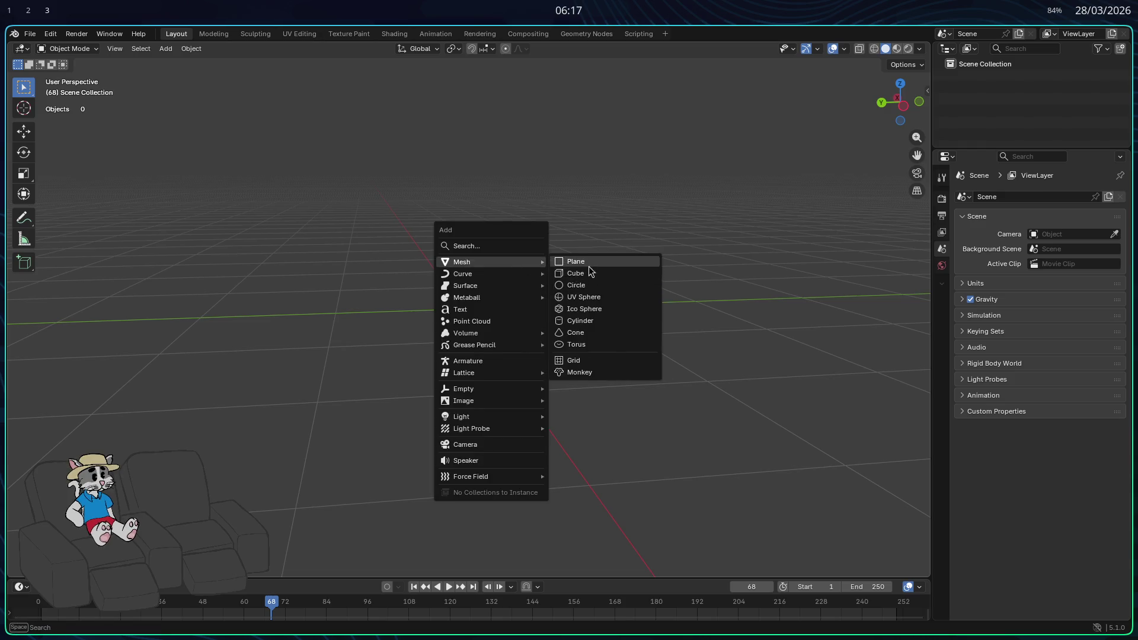
pyautogui.click(572, 273)
pyautogui.press('g')
pyautogui.click(741, 224)
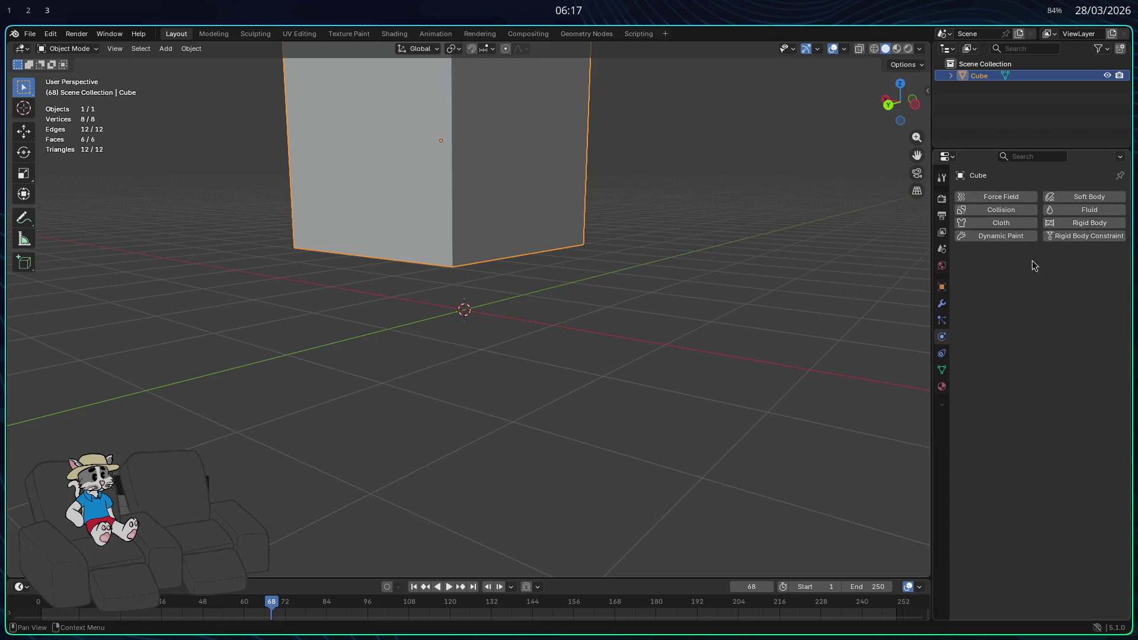
# Give the cube Rigid Body physics and orbit to view it whole.
pyautogui.click(1072, 223)
pyautogui.moveTo(754, 325)
pyautogui.mouseDown()
pyautogui.moveTo(579, 368)
pyautogui.moveTo(534, 273)
pyautogui.moveTo(533, 247)
pyautogui.mouseUp()
pyautogui.scroll(3, 559, 332)
pyautogui.moveTo(559, 332); pyautogui.dragTo(563, 314)
pyautogui.scroll(-1, 563, 314)
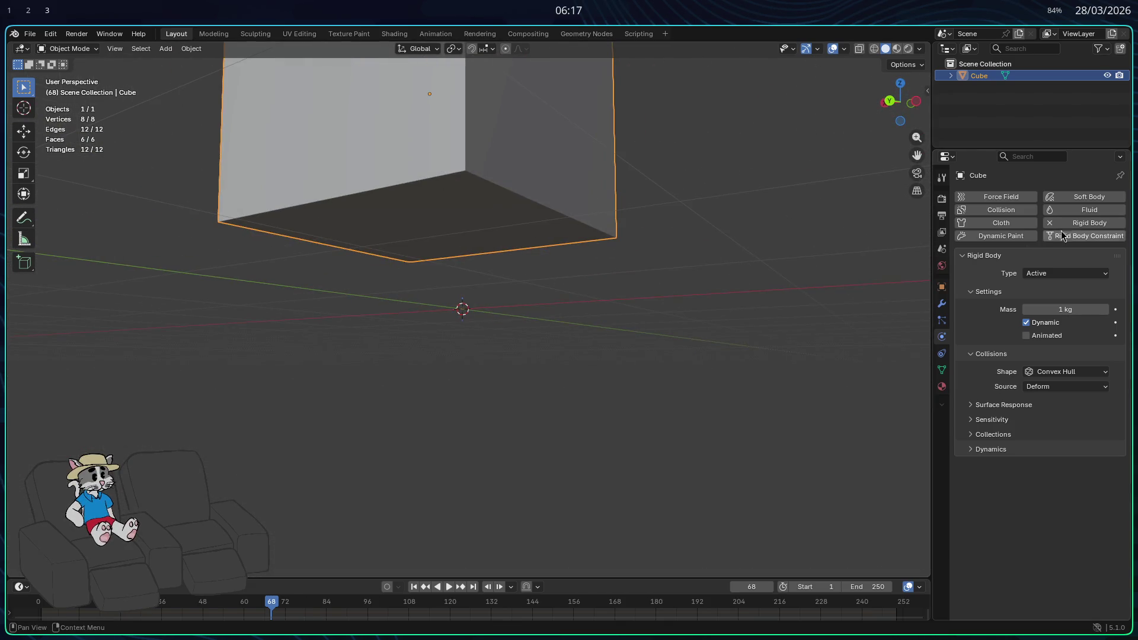
# Add Fluid physics to the cube as a Liquid Inflow Flow with 5 sampling substeps.
pyautogui.click(1078, 210)
pyautogui.click(1055, 483)
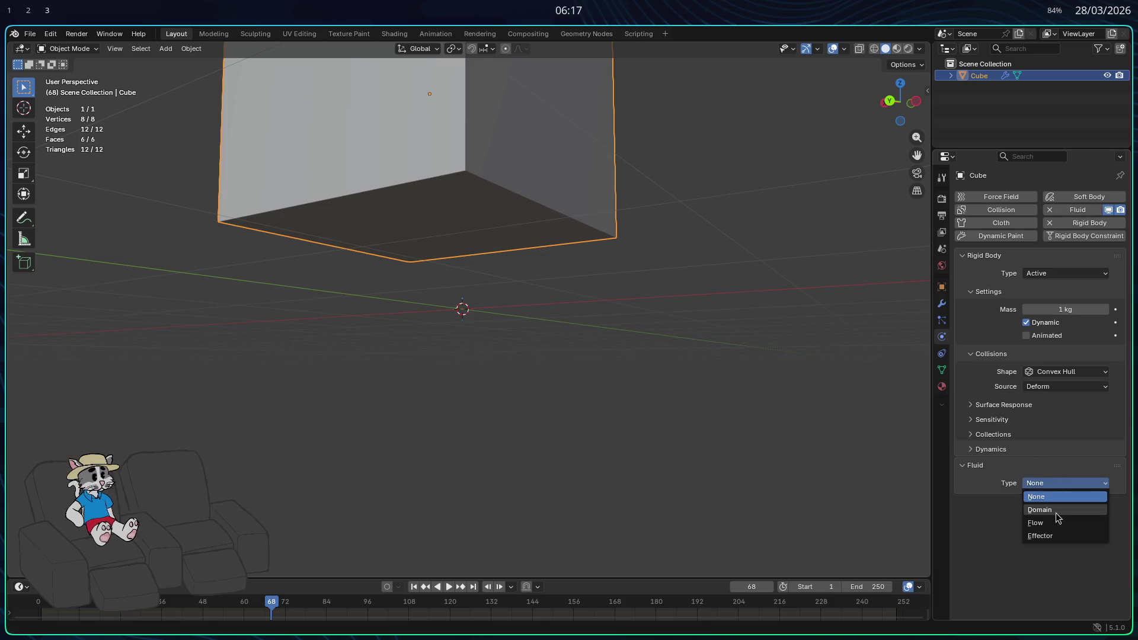
pyautogui.click(1061, 523)
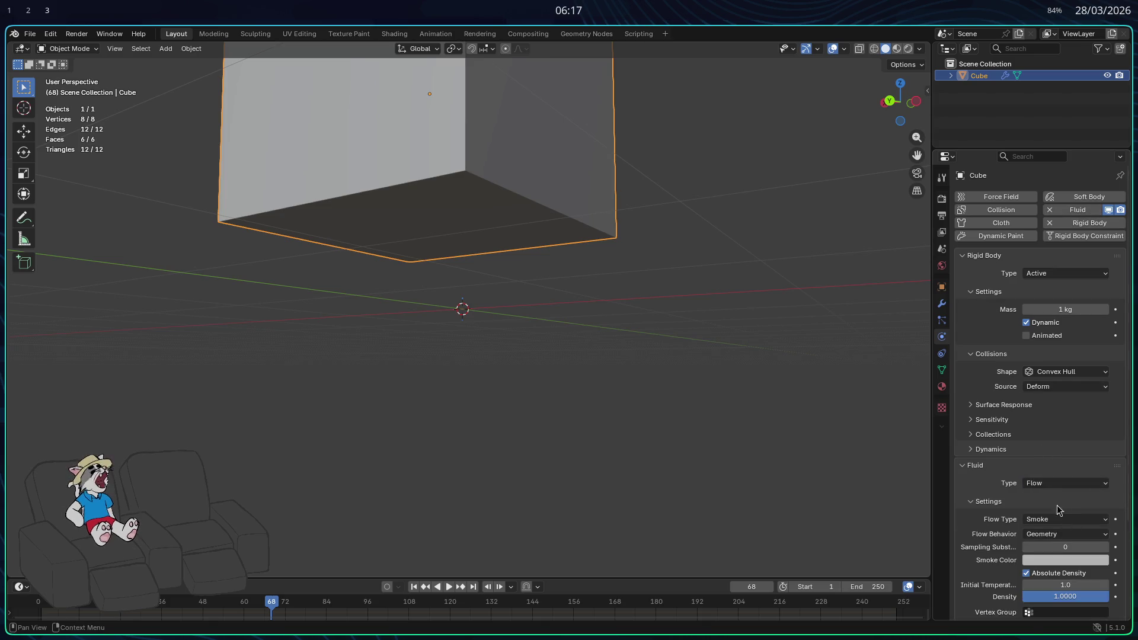
pyautogui.scroll(-2, 1058, 504)
pyautogui.click(1054, 478)
pyautogui.click(1058, 525)
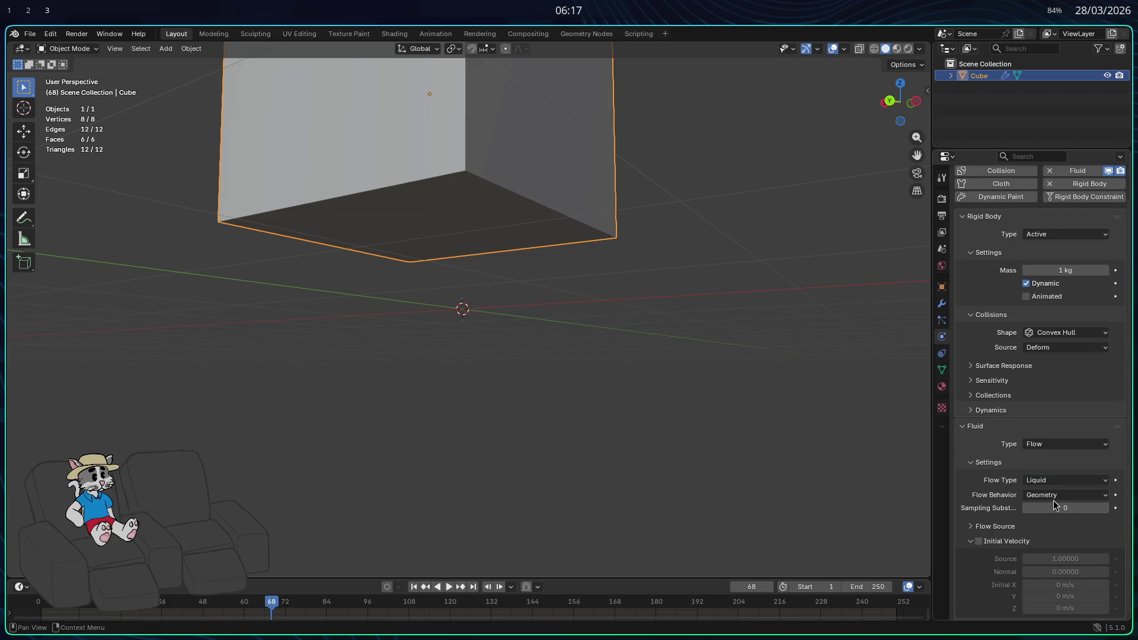
pyautogui.click(1065, 498)
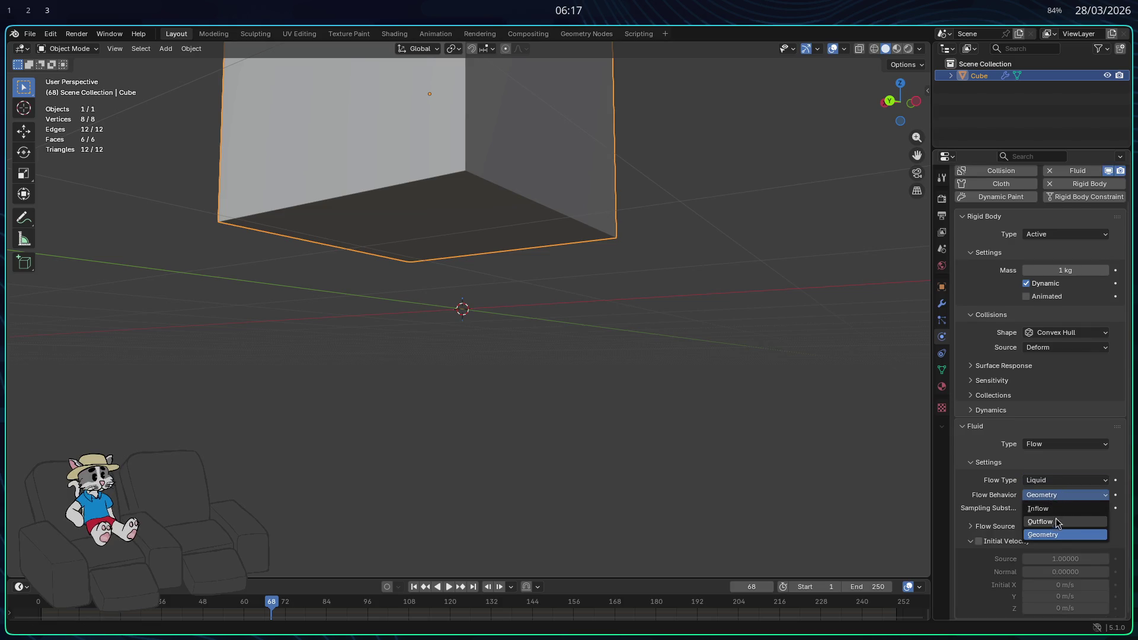
pyautogui.click(1049, 508)
pyautogui.click(1065, 520)
pyautogui.write('5')
pyautogui.press('Return')
# Set the rigid body mass to 15.7 kg and make it Animated.
pyautogui.click(798, 462)
pyautogui.moveTo(677, 347)
pyautogui.mouseDown()
pyautogui.moveTo(657, 358)
pyautogui.moveTo(635, 325)
pyautogui.moveTo(634, 348)
pyautogui.mouseUp()
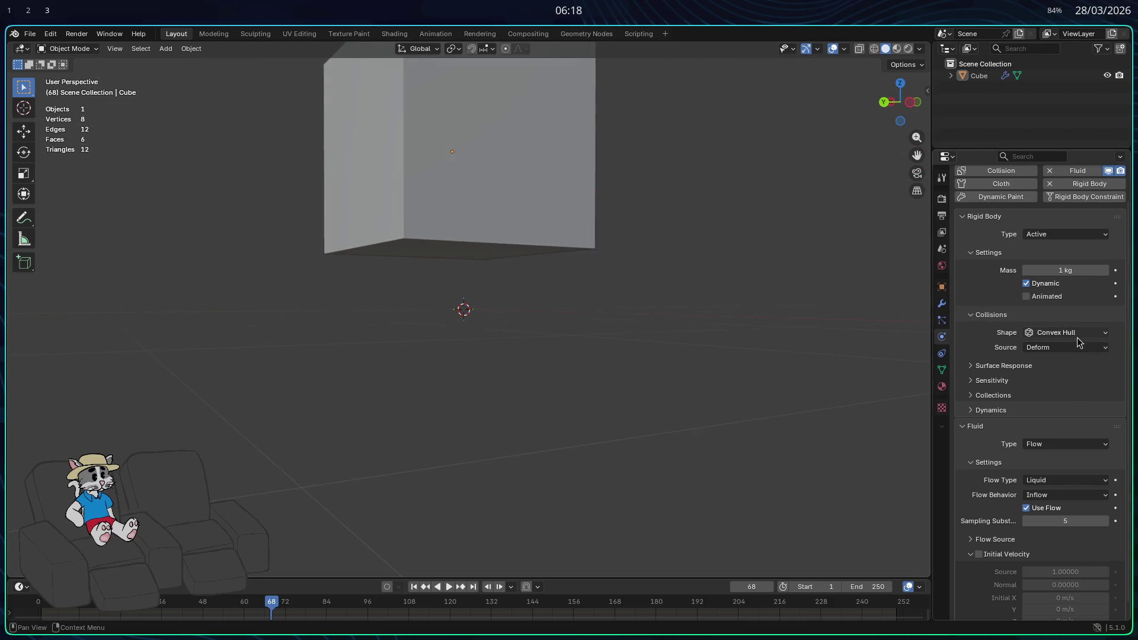
pyautogui.doubleClick(1065, 271)
pyautogui.write('15.7')
pyautogui.press('Return')
pyautogui.click(1036, 298)
# Play the simulation, test-move the cube, stop playback, and delete the cube.
pyautogui.press('space')
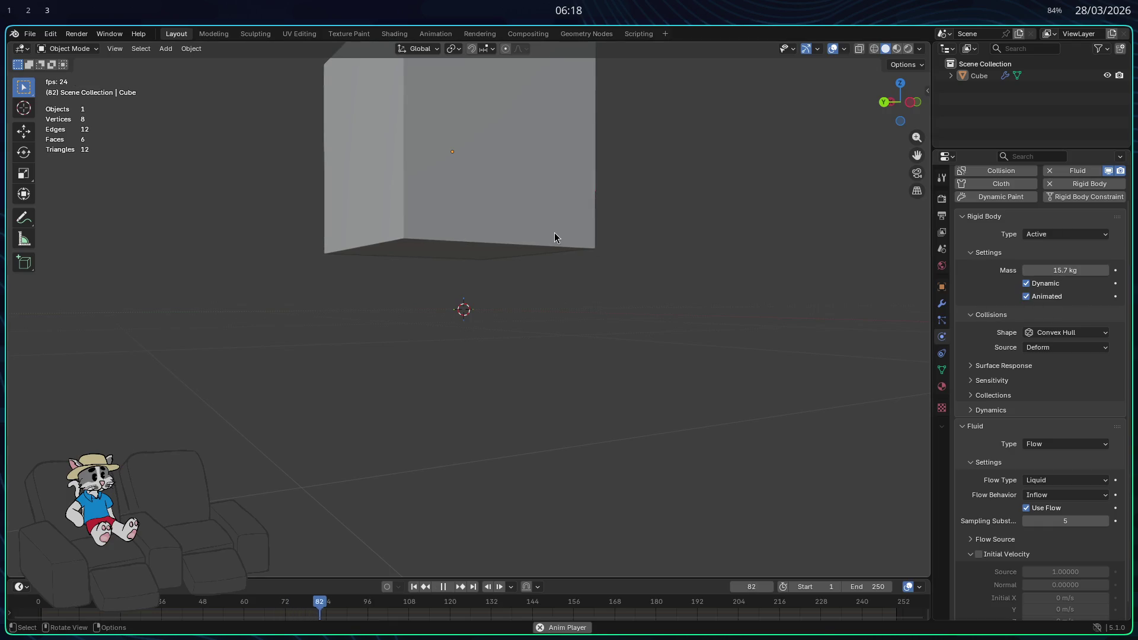
pyautogui.click(554, 242)
pyautogui.press('g')
pyautogui.press('Escape')
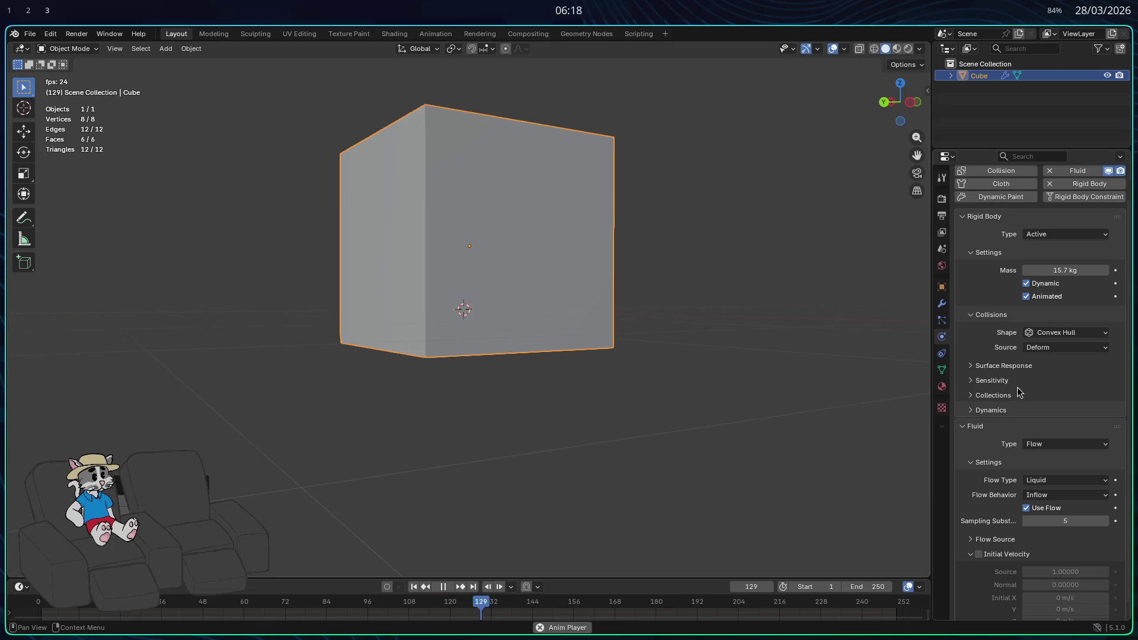
pyautogui.click(729, 374)
pyautogui.press('space')
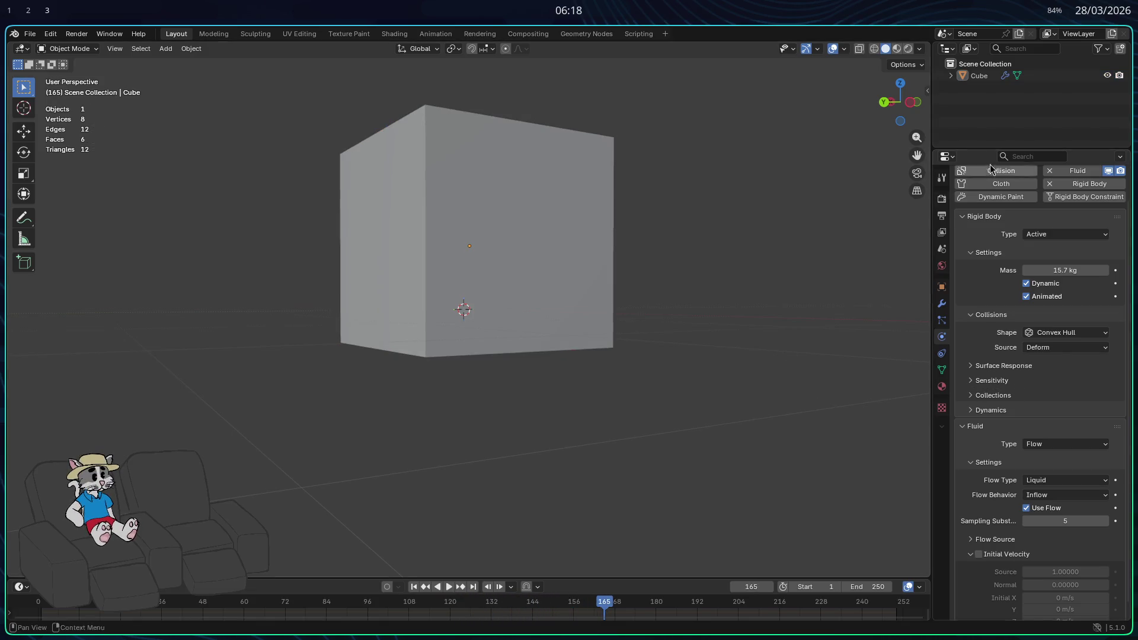
pyautogui.click(979, 76)
pyautogui.press('Delete')
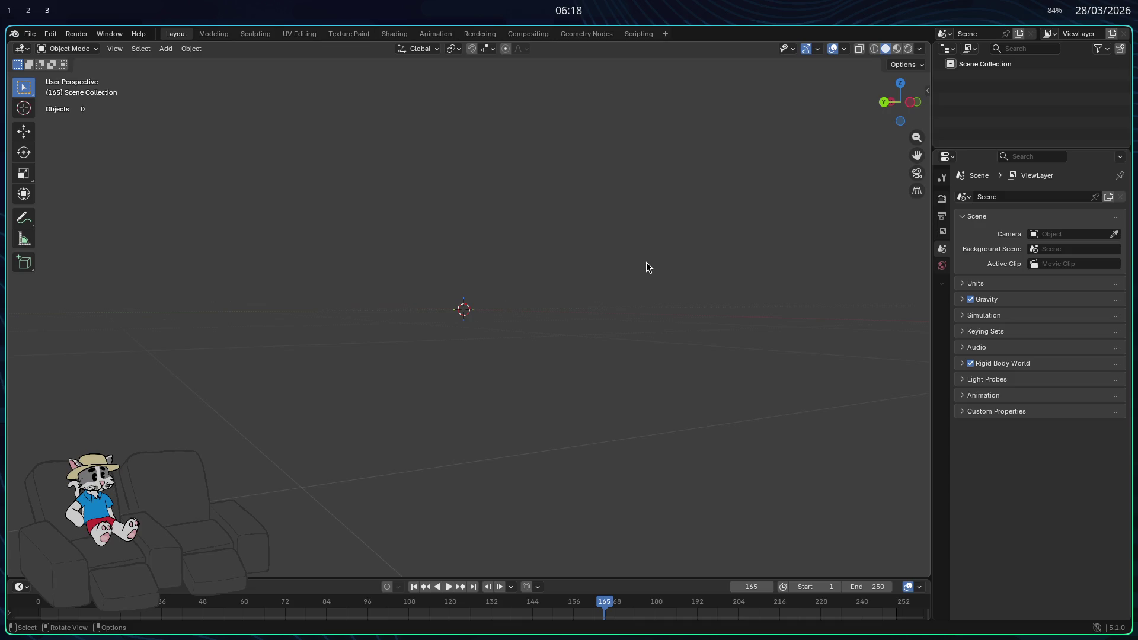
# Check line 129 of player.rs, then bring up the Steamworks documentation full-screen in the browser.
pyautogui.press('super+2')
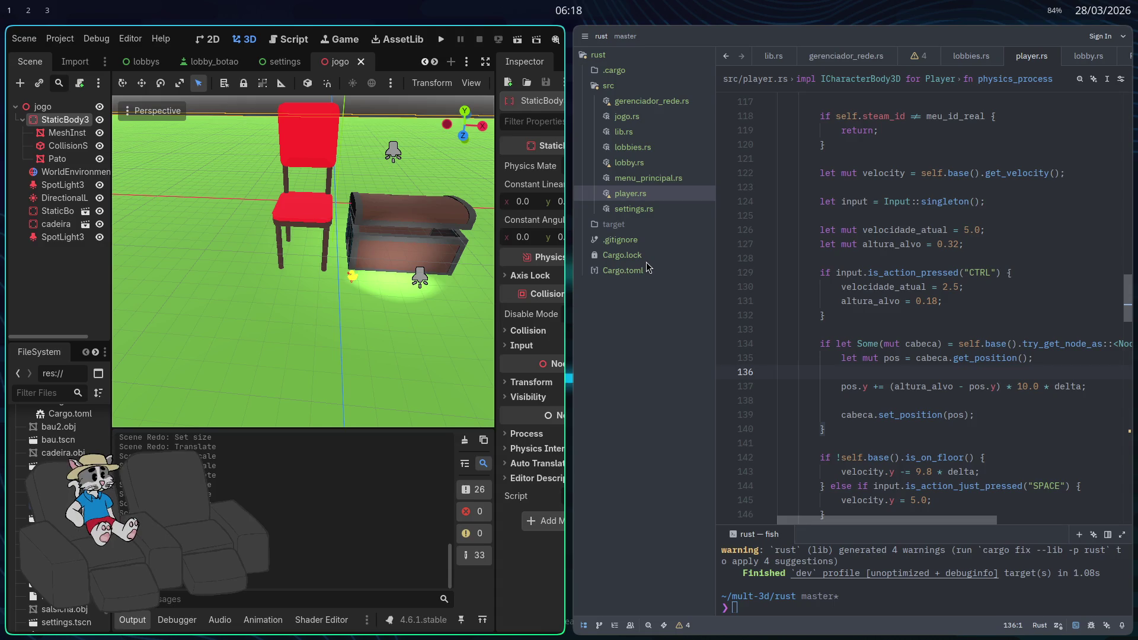
pyautogui.click(915, 273)
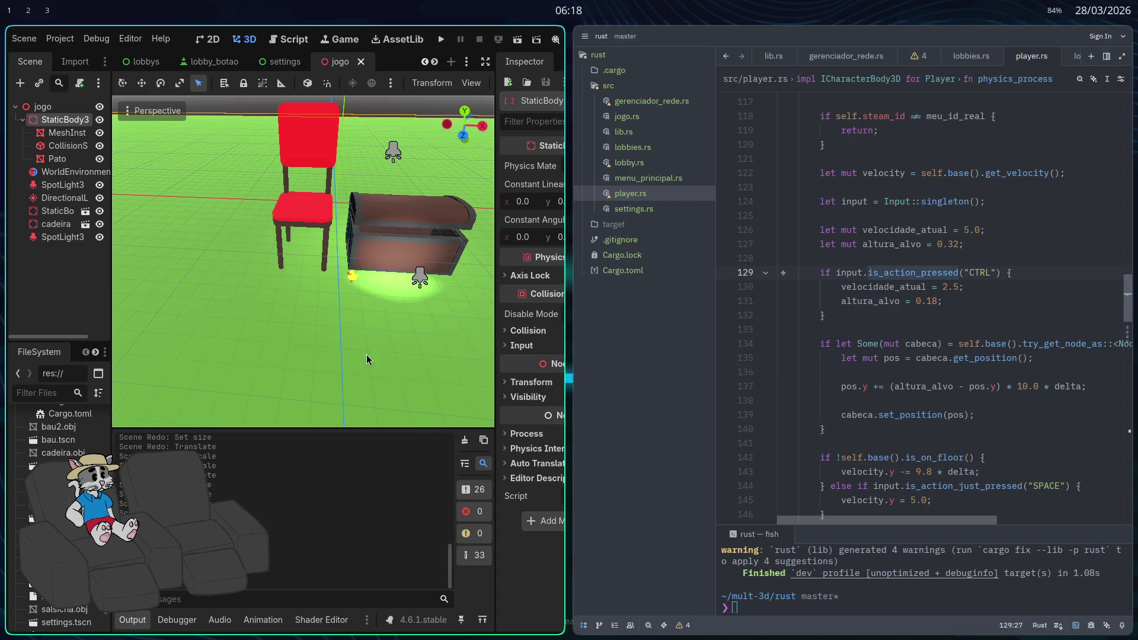
pyautogui.press('super+3')
pyautogui.press('super+f')
pyautogui.click(342, 12)
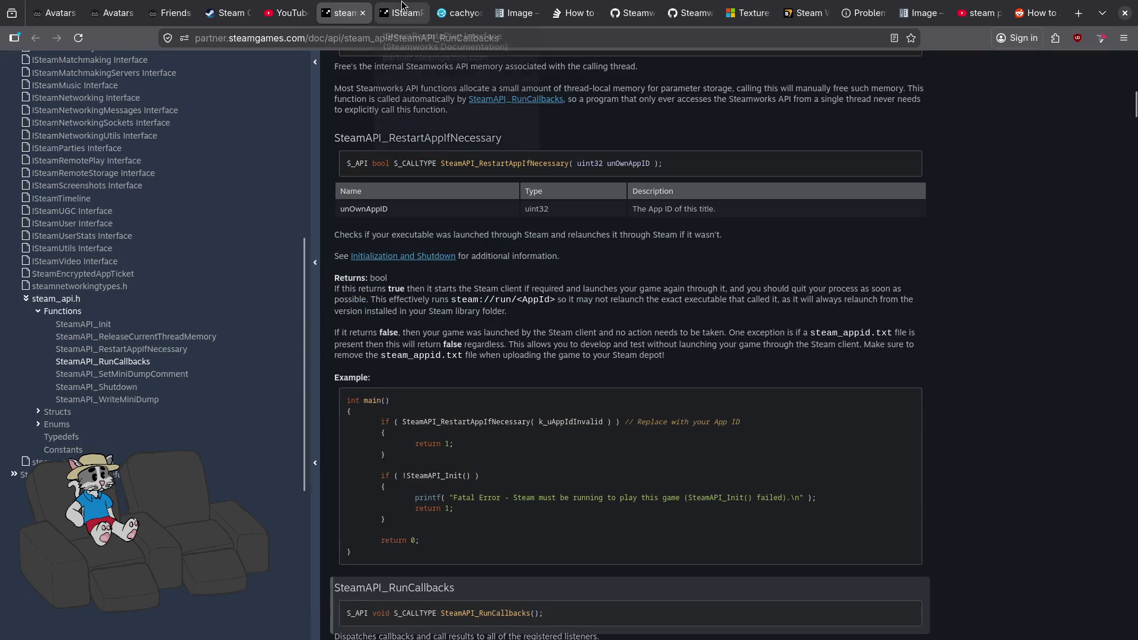
# Open the GodotSteam Avatars page and read through it, briefly highlighting a paragraph.
pyautogui.click(113, 9)
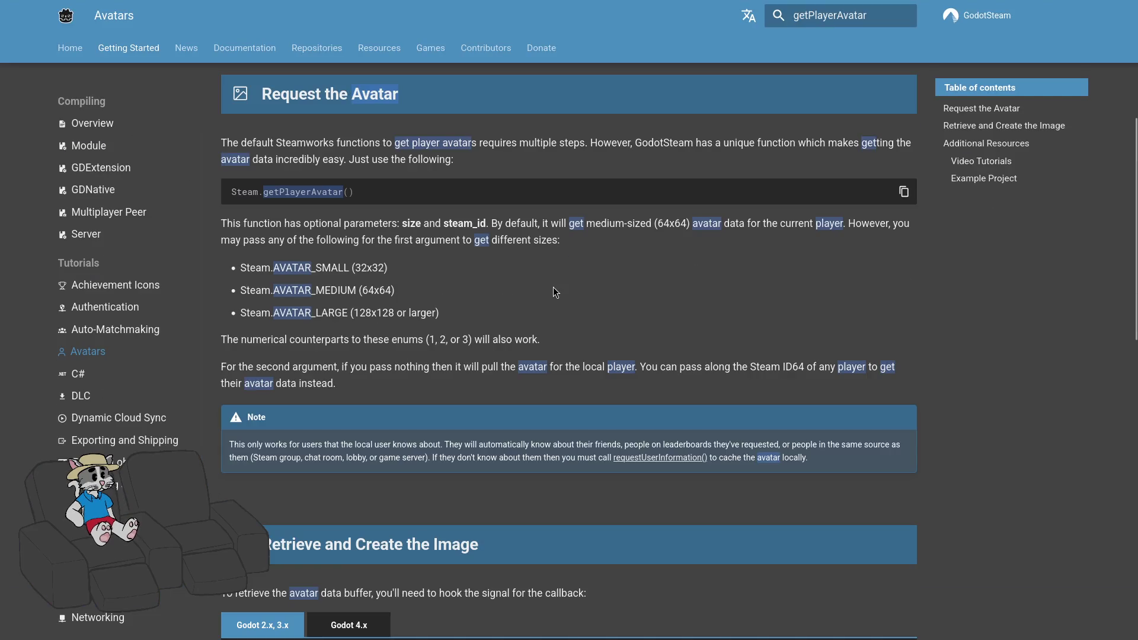
pyautogui.rightClick(672, 316)
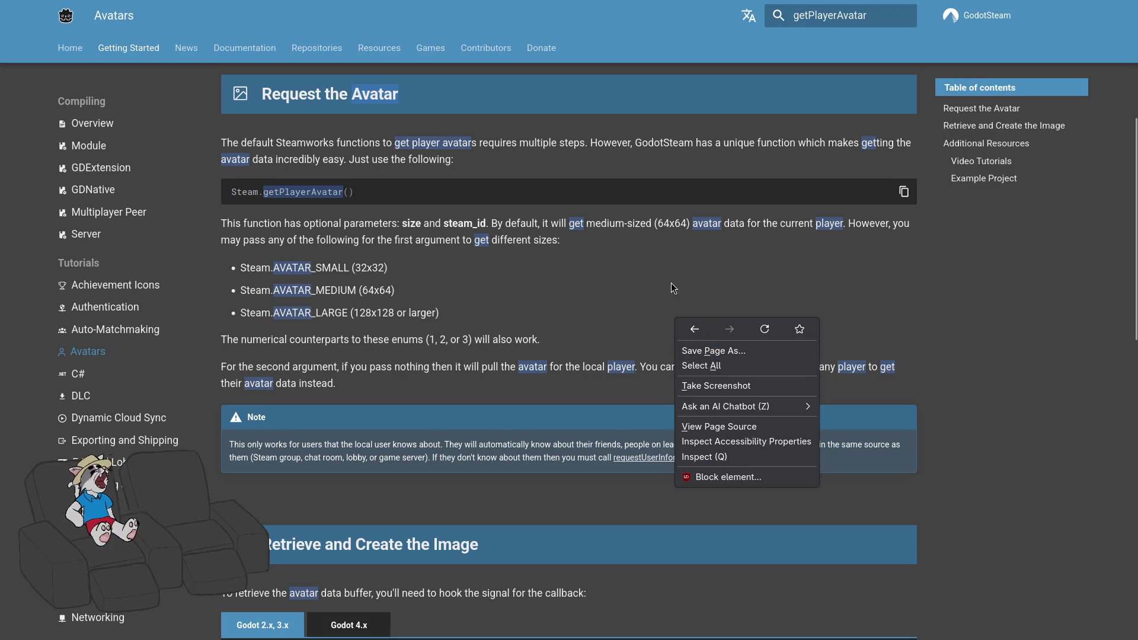
pyautogui.press('Escape')
pyautogui.scroll(2, 492, 320)
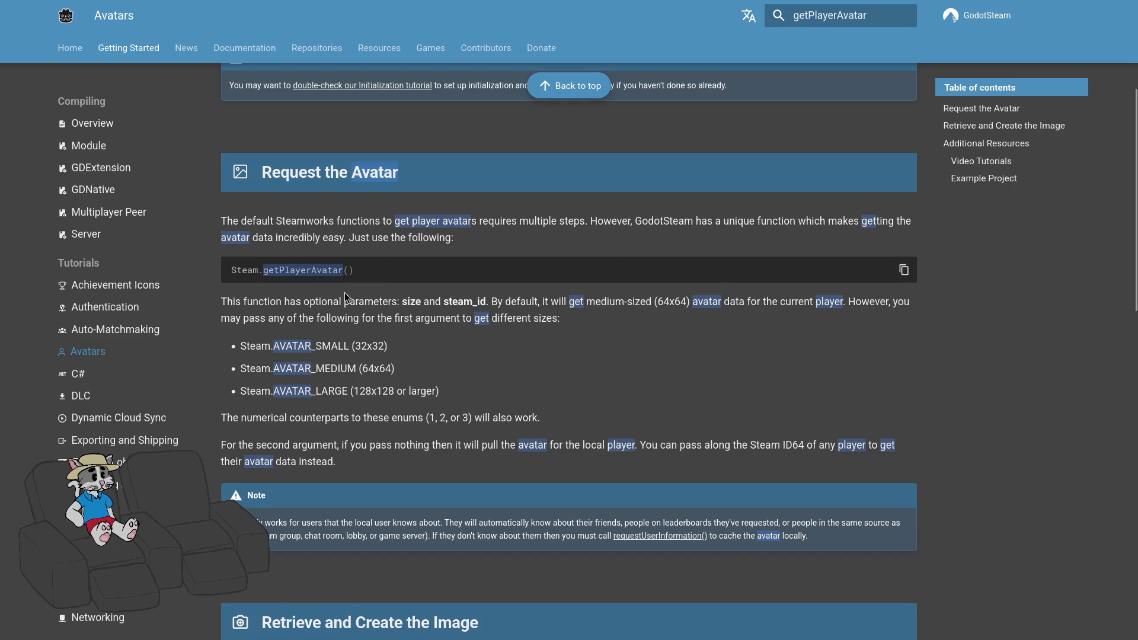
pyautogui.scroll(-1, 436, 357)
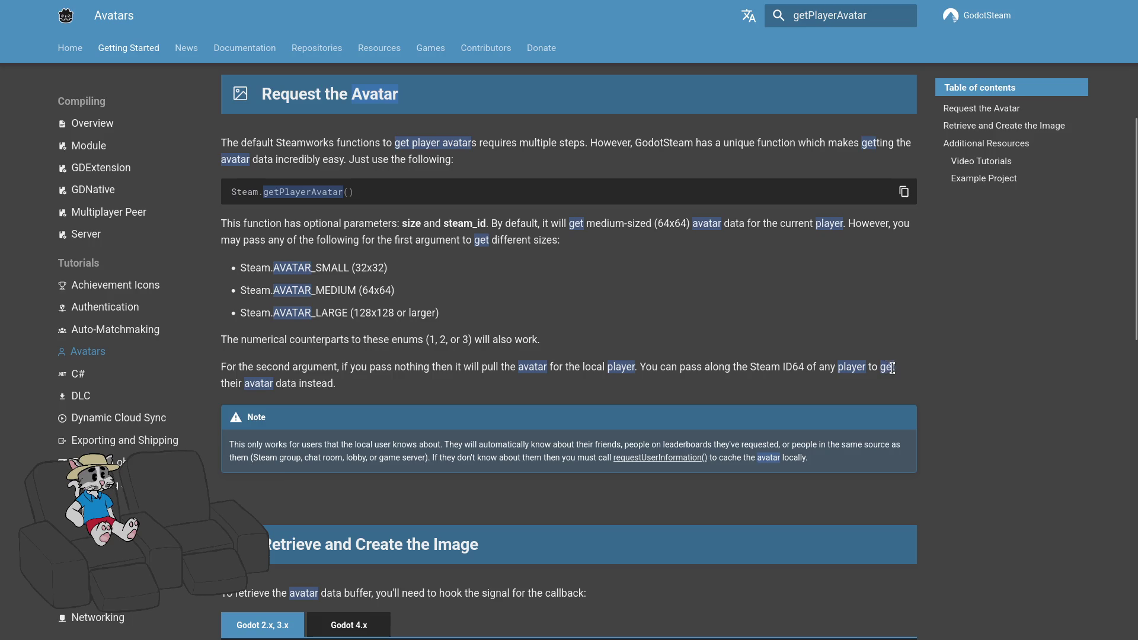
pyautogui.scroll(-1, 420, 371)
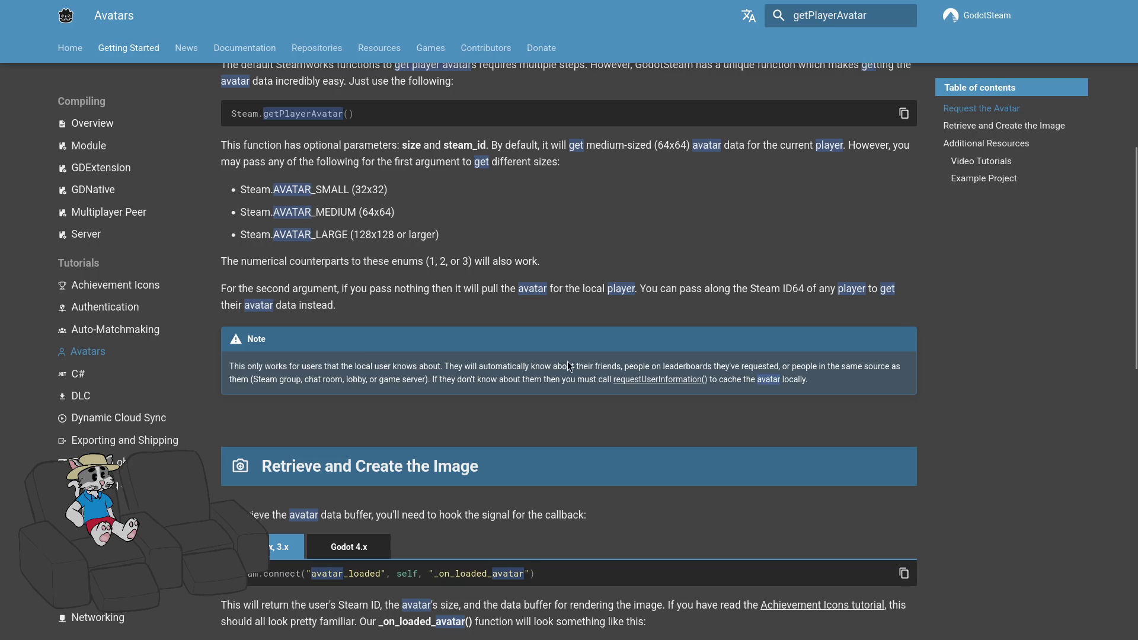
pyautogui.moveTo(217, 290)
pyautogui.mouseDown()
pyautogui.moveTo(727, 358)
pyautogui.moveTo(818, 387)
pyautogui.mouseUp()
pyautogui.click(701, 323)
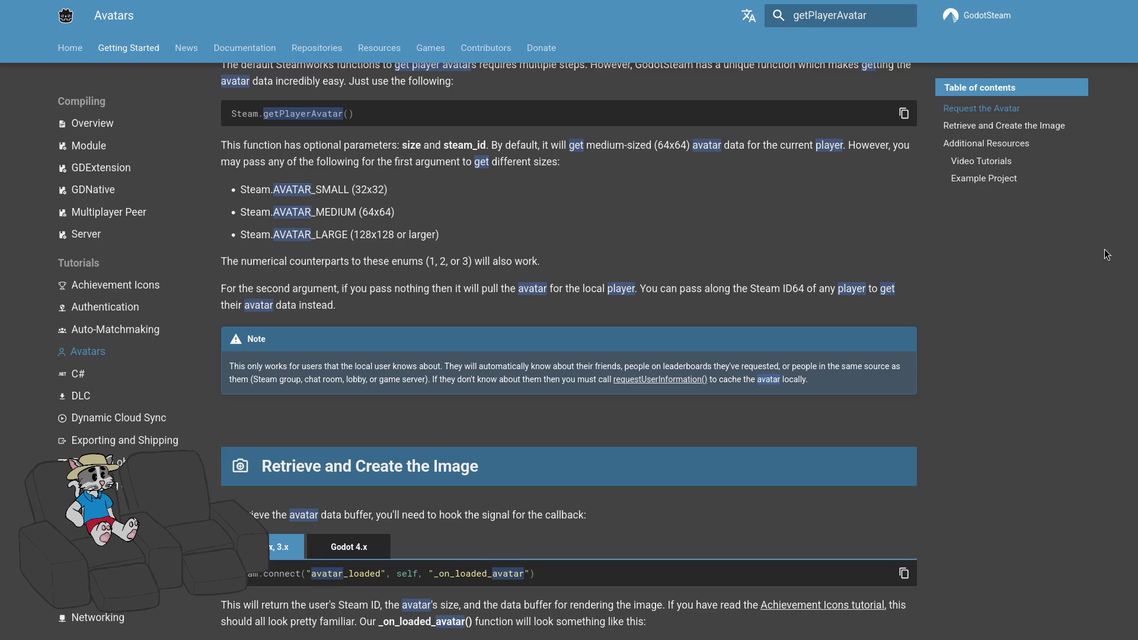
# Copy the Avatars page's web address from the address bar.
pyautogui.moveTo(580, 3)
pyautogui.click(583, 34)
pyautogui.press('Escape')
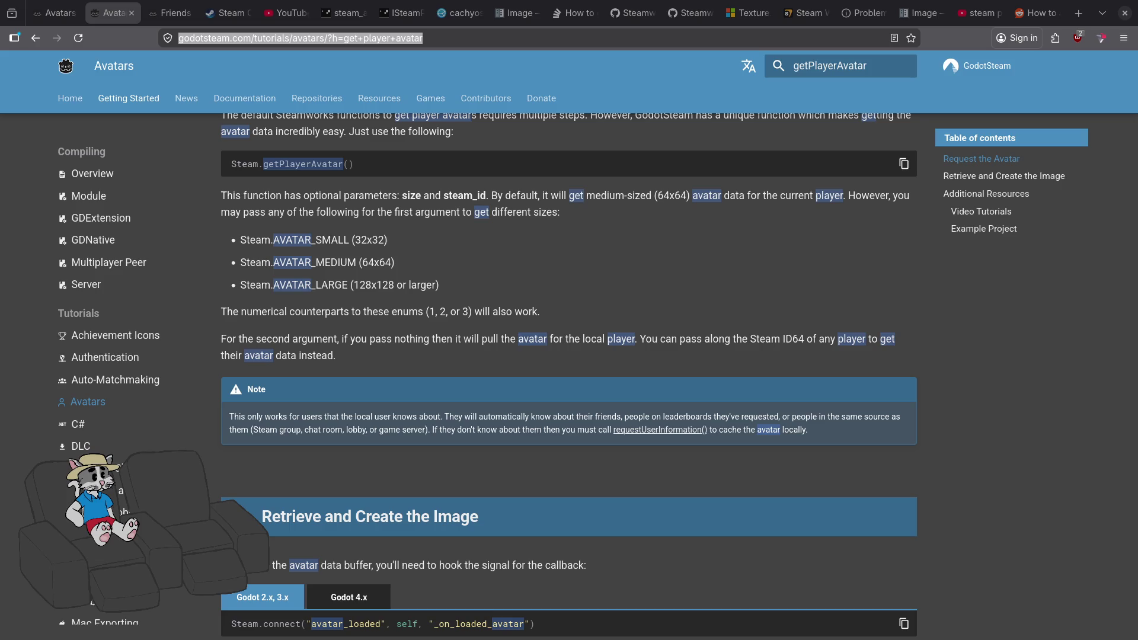
# Switch both the connect code and callback code blocks to their Godot 4.x versions.
pyautogui.scroll(-6, 599, 338)
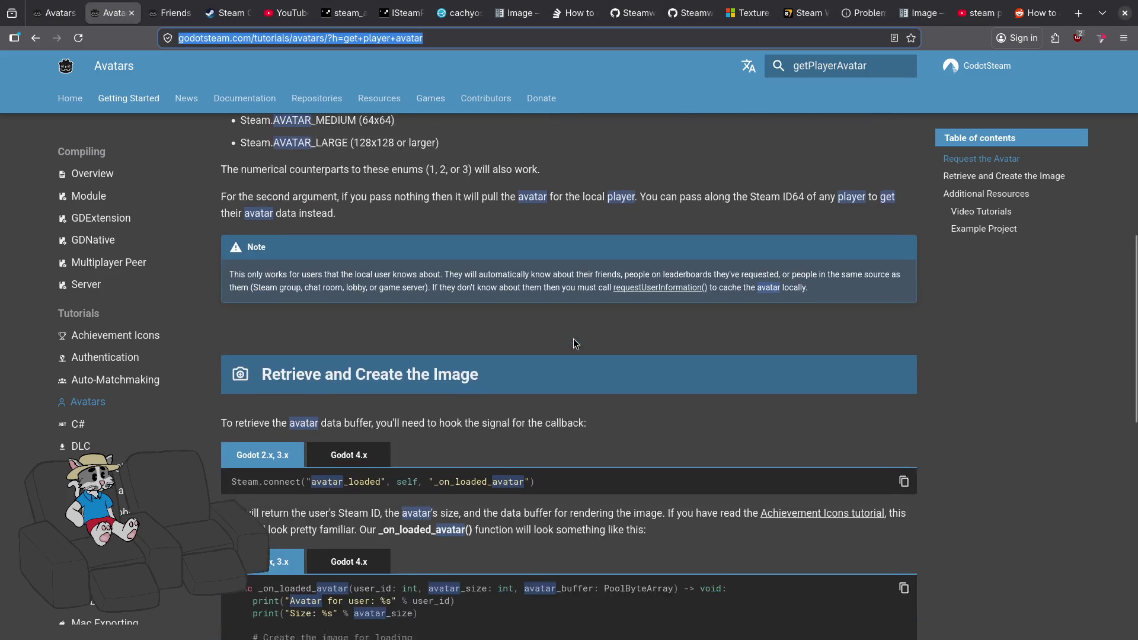
pyautogui.click(363, 201)
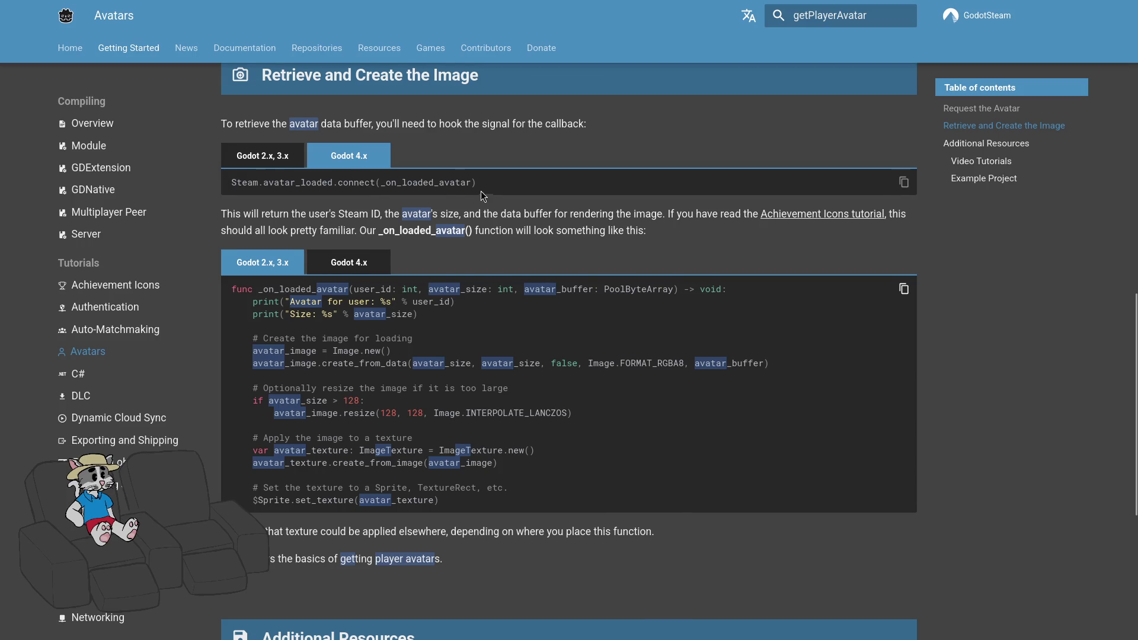
pyautogui.scroll(3, 492, 202)
pyautogui.scroll(-2, 525, 270)
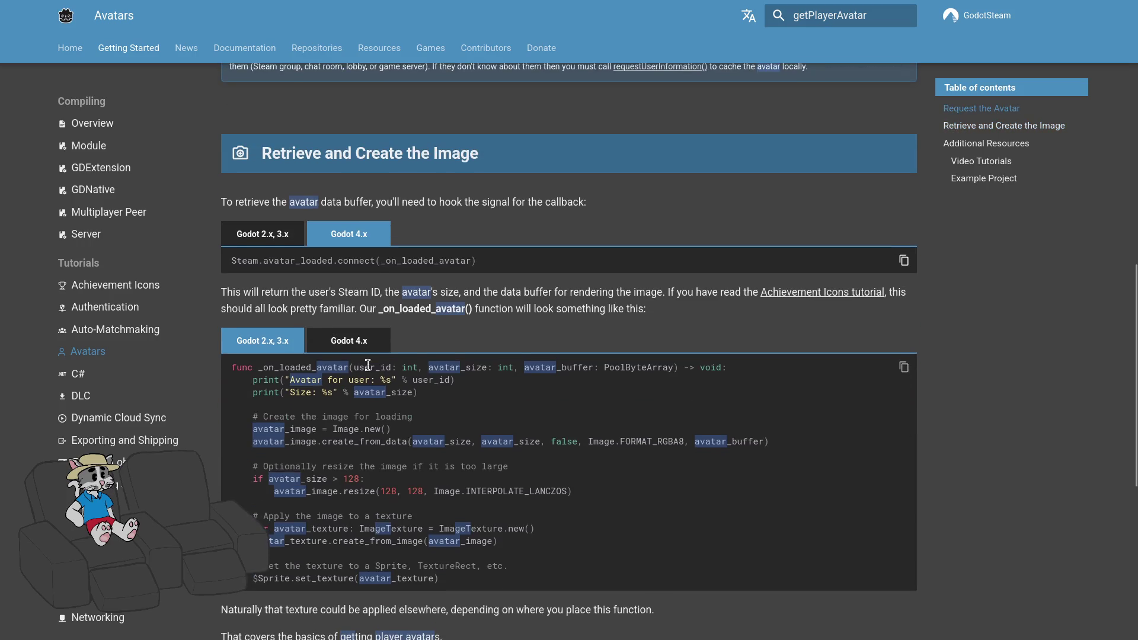
pyautogui.click(368, 350)
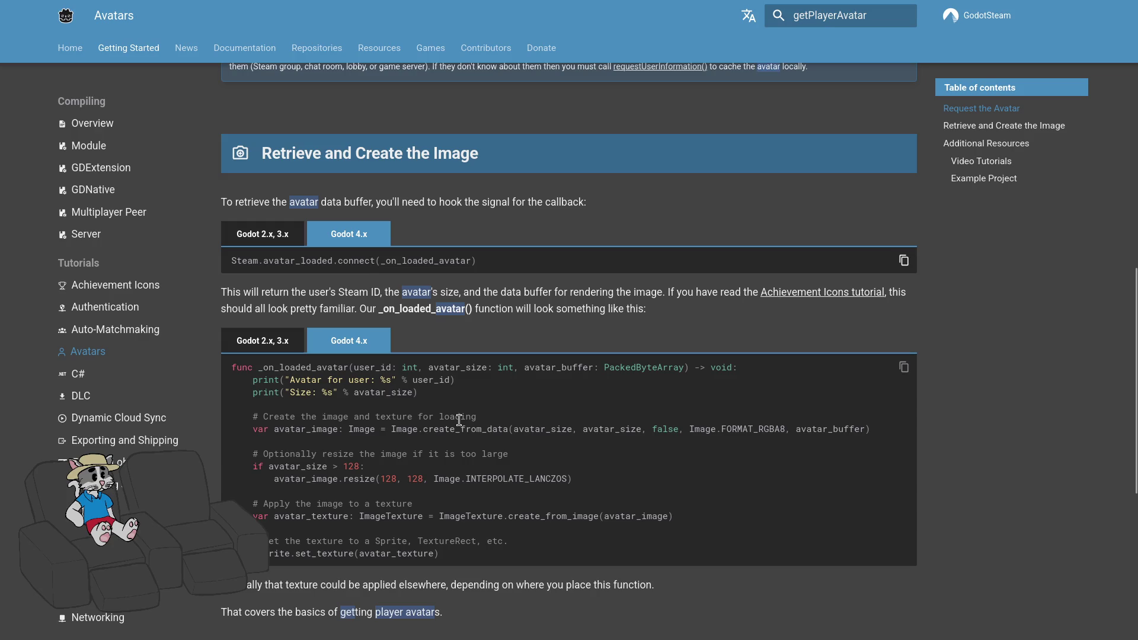
# Open the first video under Video Tutorials.
pyautogui.scroll(-2, 460, 422)
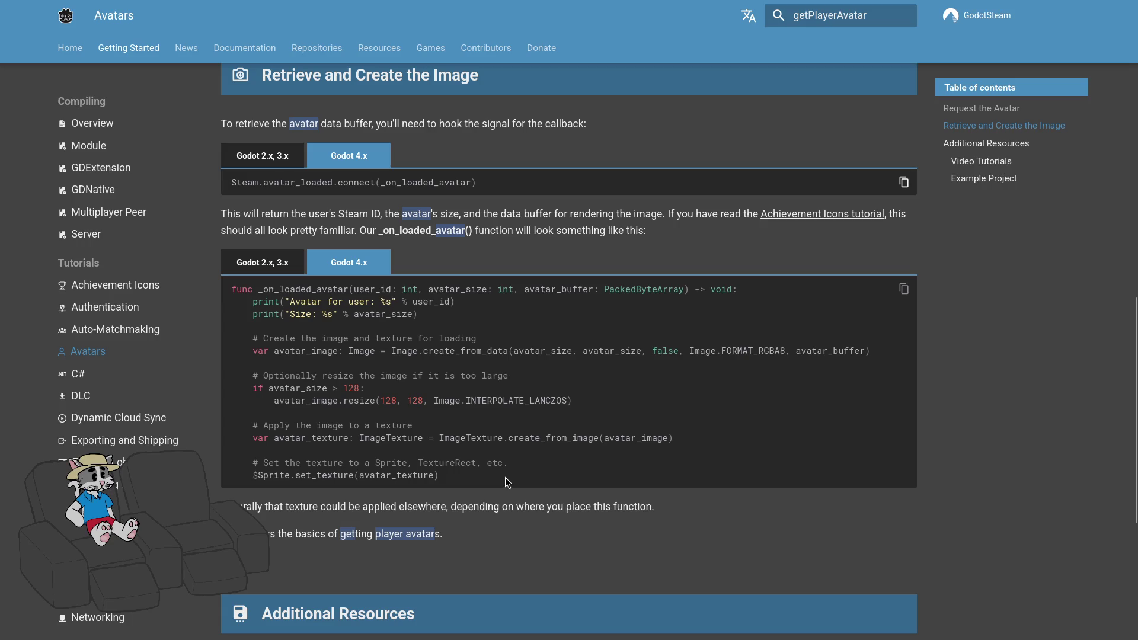
pyautogui.scroll(-4, 532, 472)
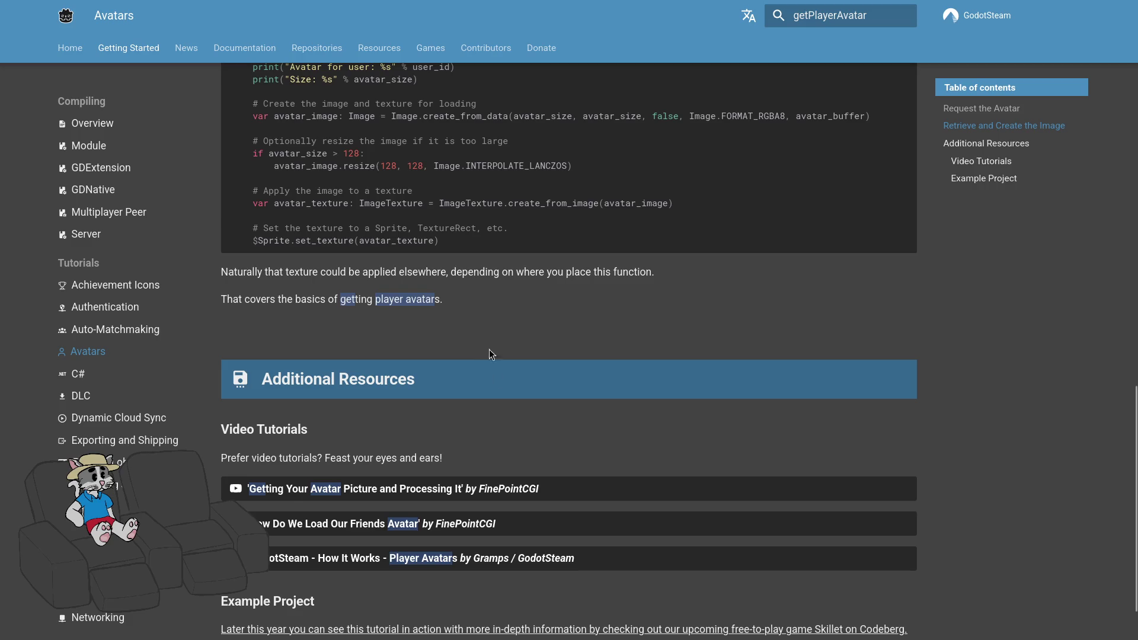
pyautogui.click(508, 496)
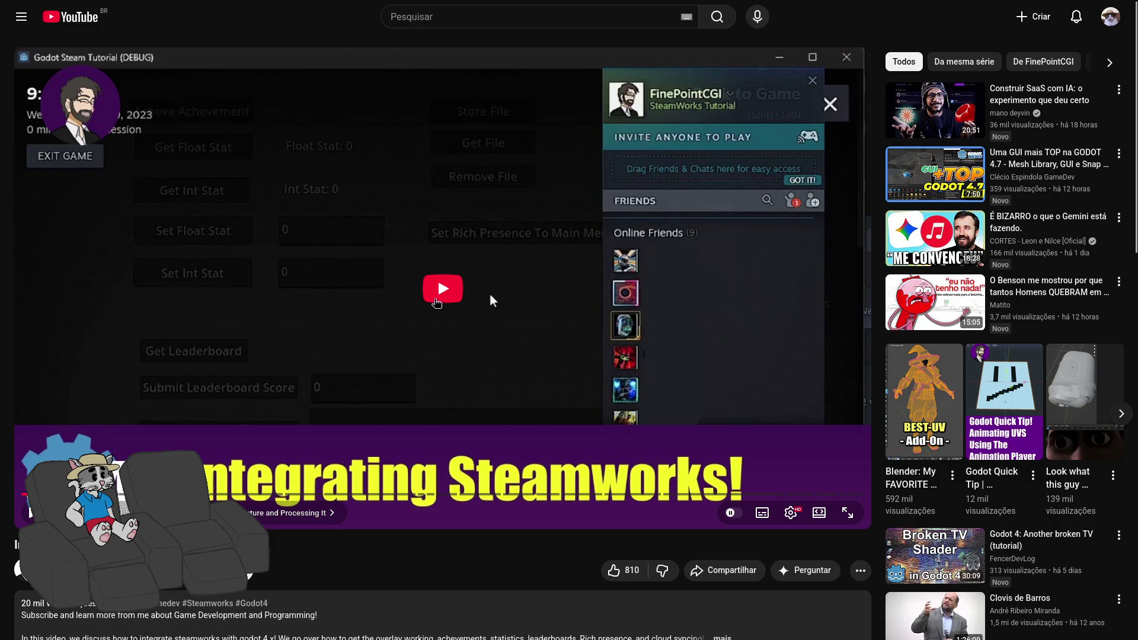
# Play the avatar tutorial, pause and resume it, then drag ahead to the cloud-save section.
pyautogui.click(489, 292)
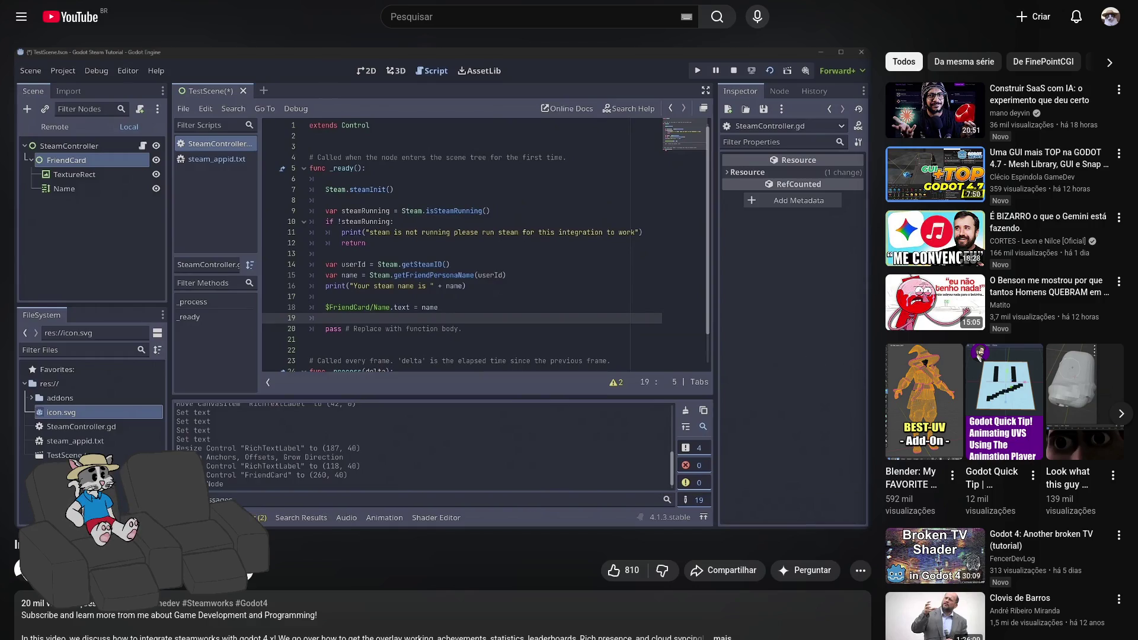
pyautogui.moveTo(675, 342)
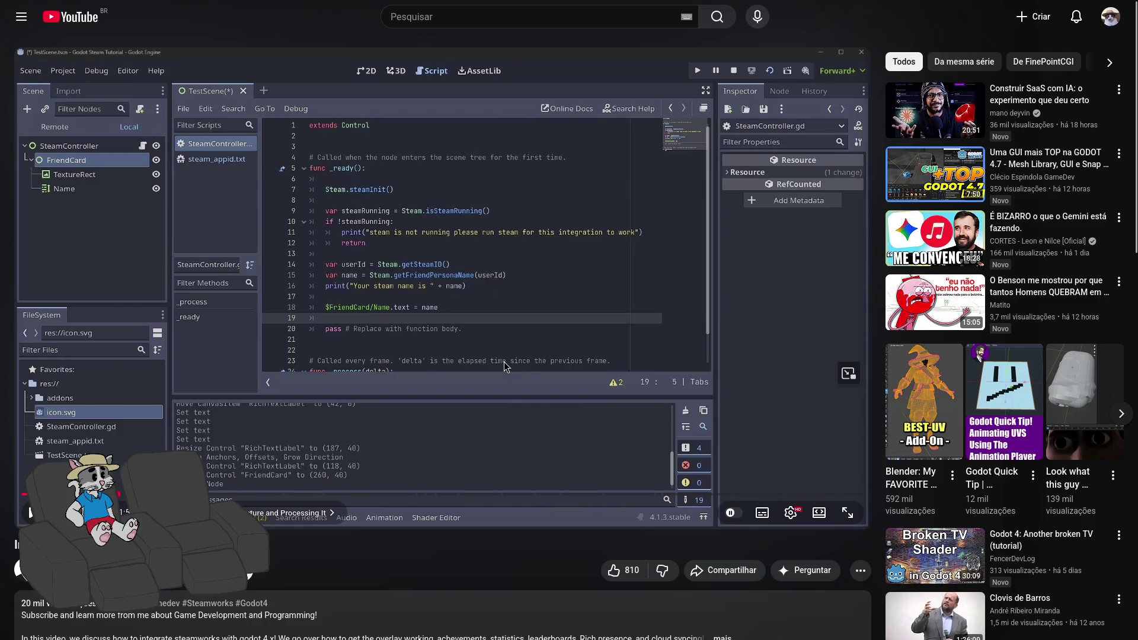
pyautogui.click(492, 351)
pyautogui.click(546, 344)
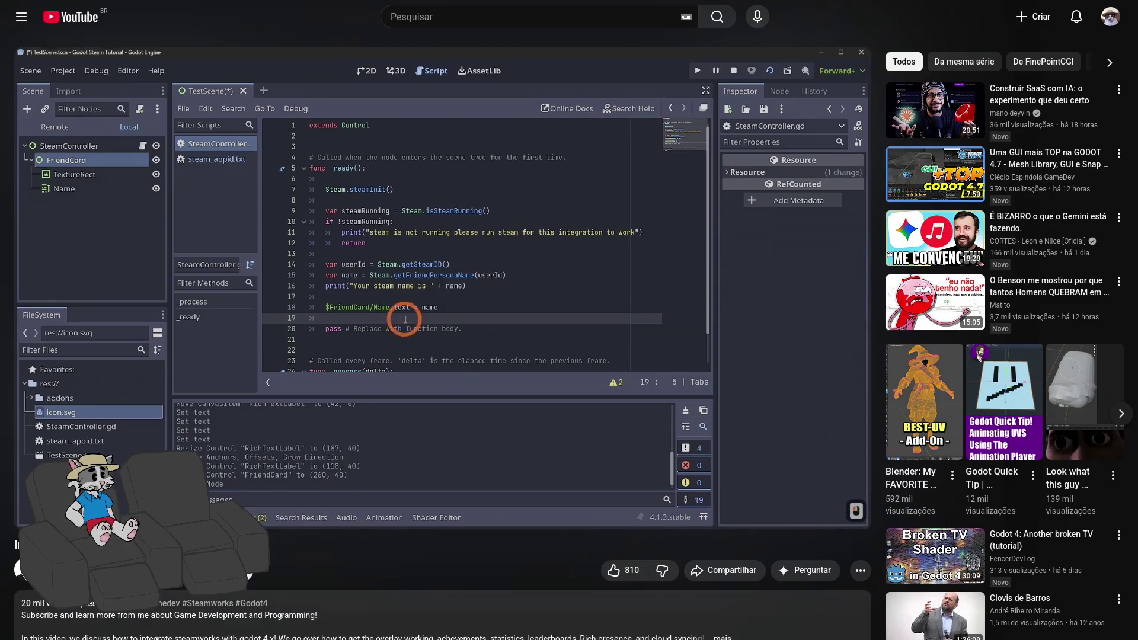
pyautogui.click(339, 387)
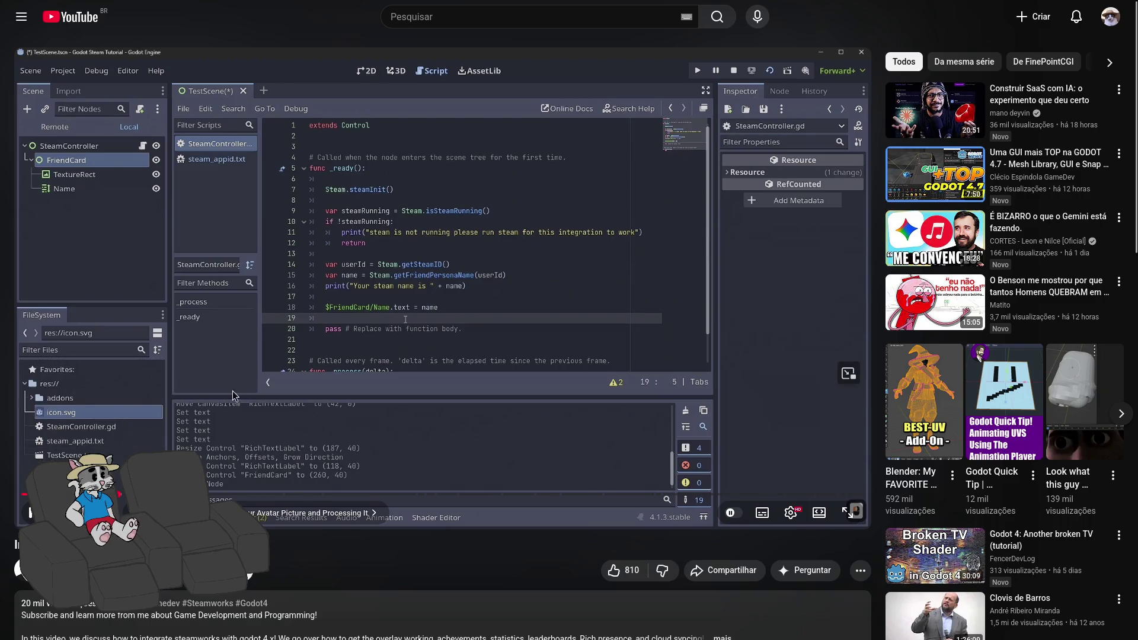
pyautogui.click(357, 331)
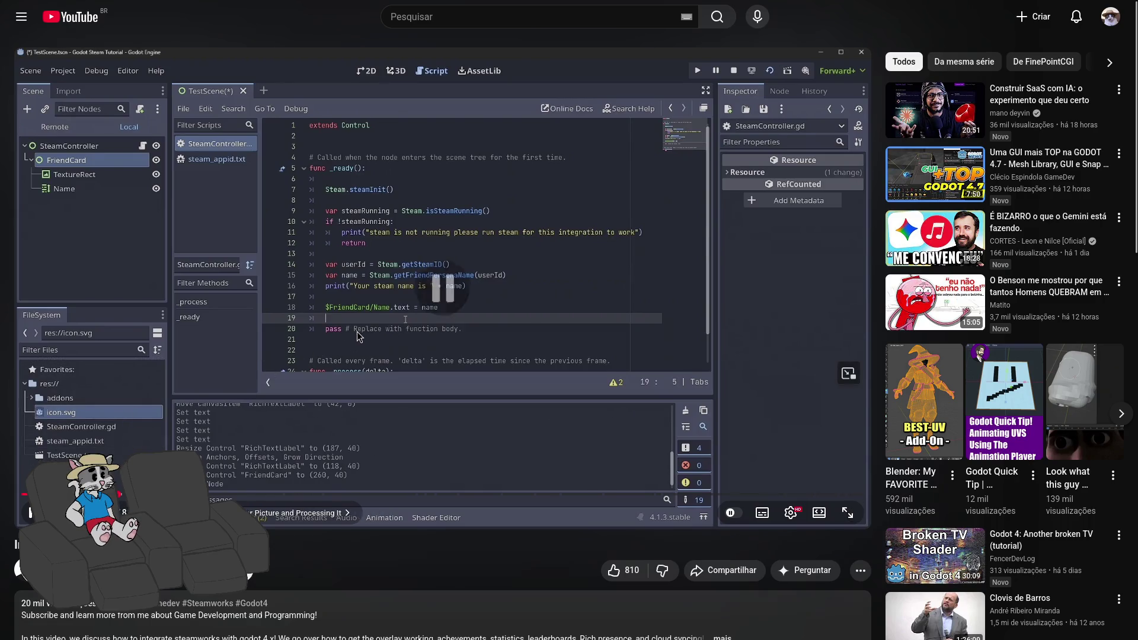
pyautogui.moveTo(118, 493)
pyautogui.mouseDown()
pyautogui.moveTo(418, 496)
pyautogui.moveTo(332, 496)
pyautogui.moveTo(372, 494)
pyautogui.mouseUp()
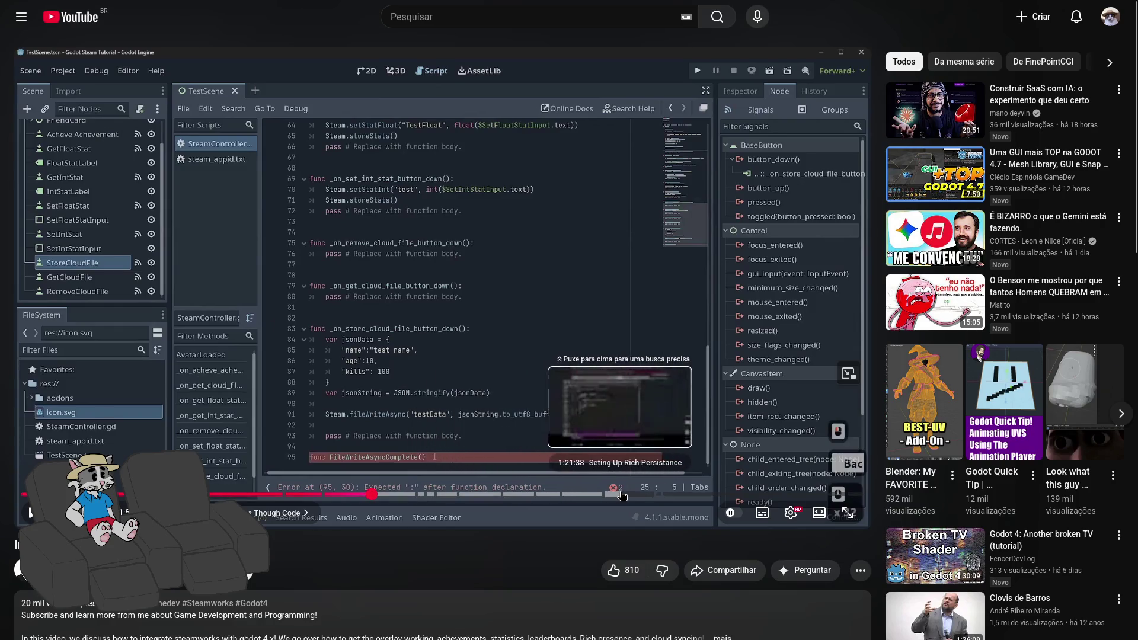
# Seek three times further along the tutorial's progress bar, then pause the video.
pyautogui.click(668, 495)
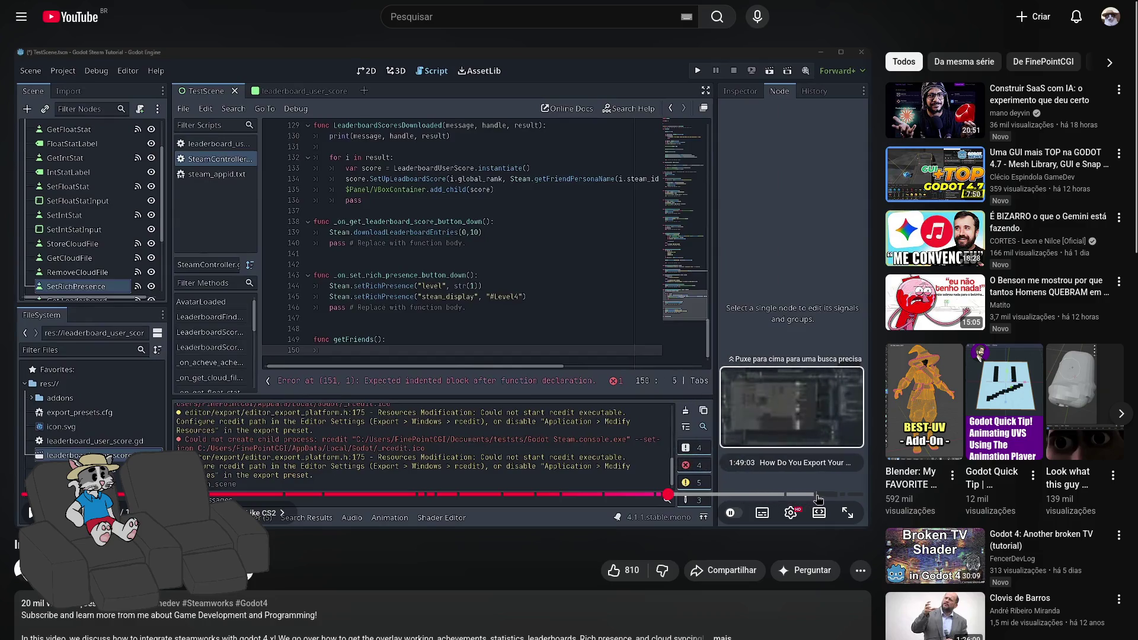
pyautogui.click(744, 495)
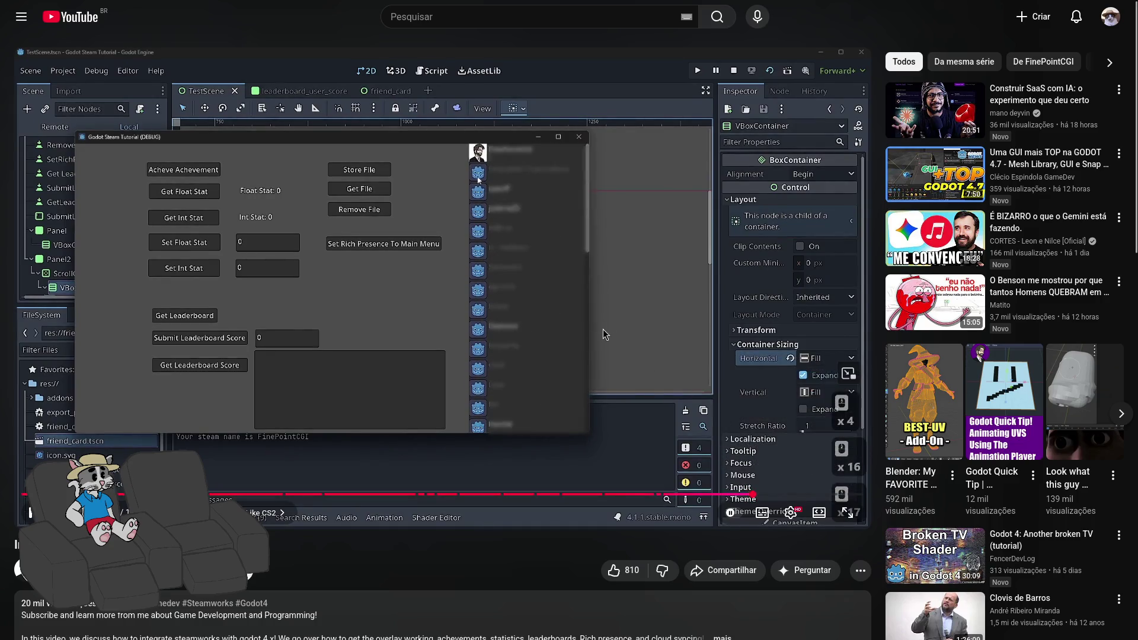
pyautogui.click(837, 494)
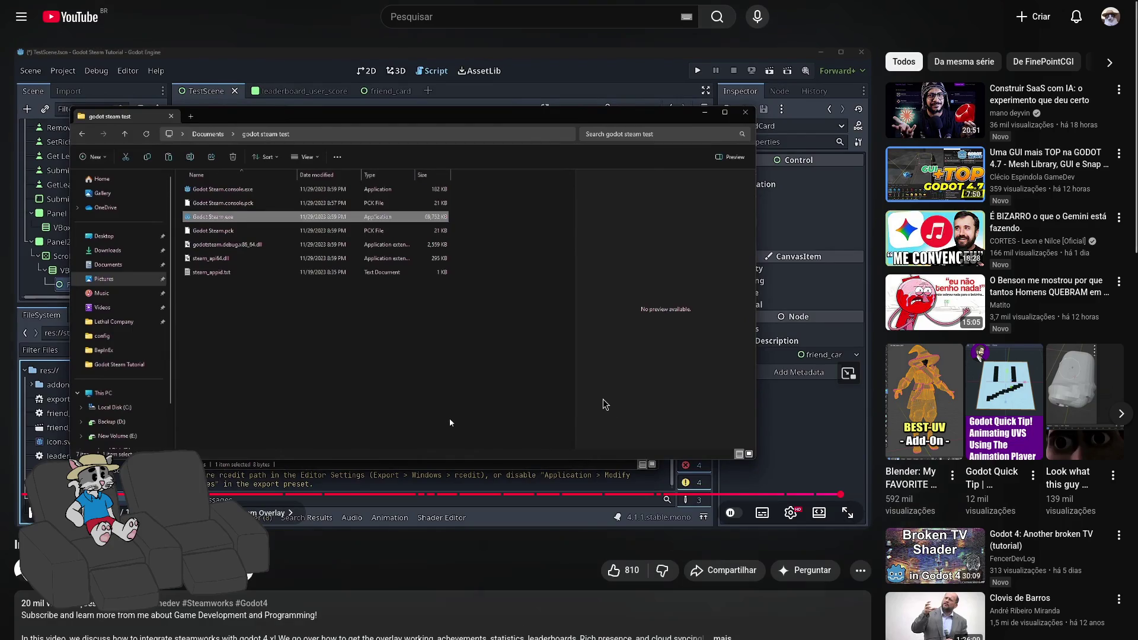
pyautogui.click(470, 248)
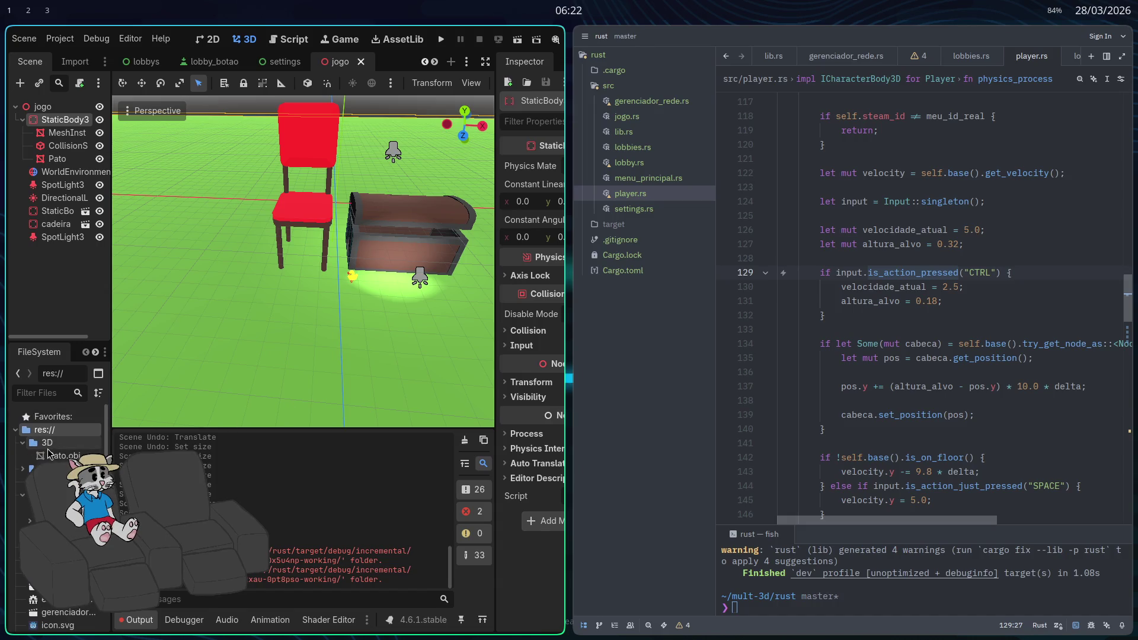
# Drag novelo.obj from the FileSystem into the jogo 3D viewport and make Godot full-screen.
pyautogui.click(773, 360)
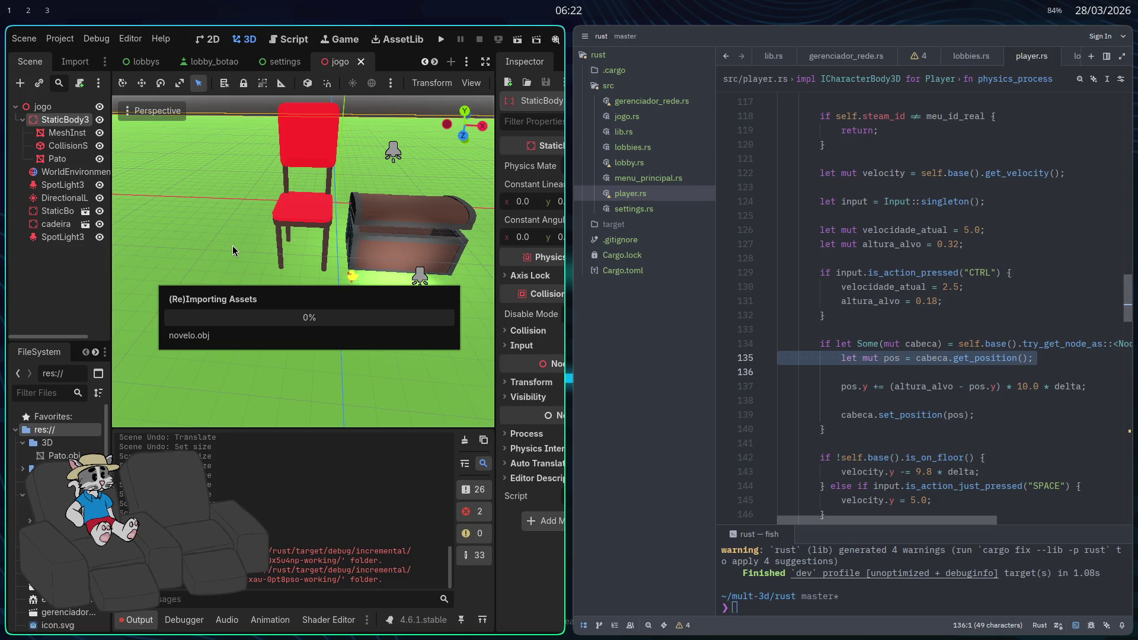
pyautogui.moveTo(66, 455)
pyautogui.mouseDown()
pyautogui.moveTo(82, 454)
pyautogui.moveTo(305, 260)
pyautogui.mouseUp()
pyautogui.moveTo(314, 325); pyautogui.dragTo(334, 351)
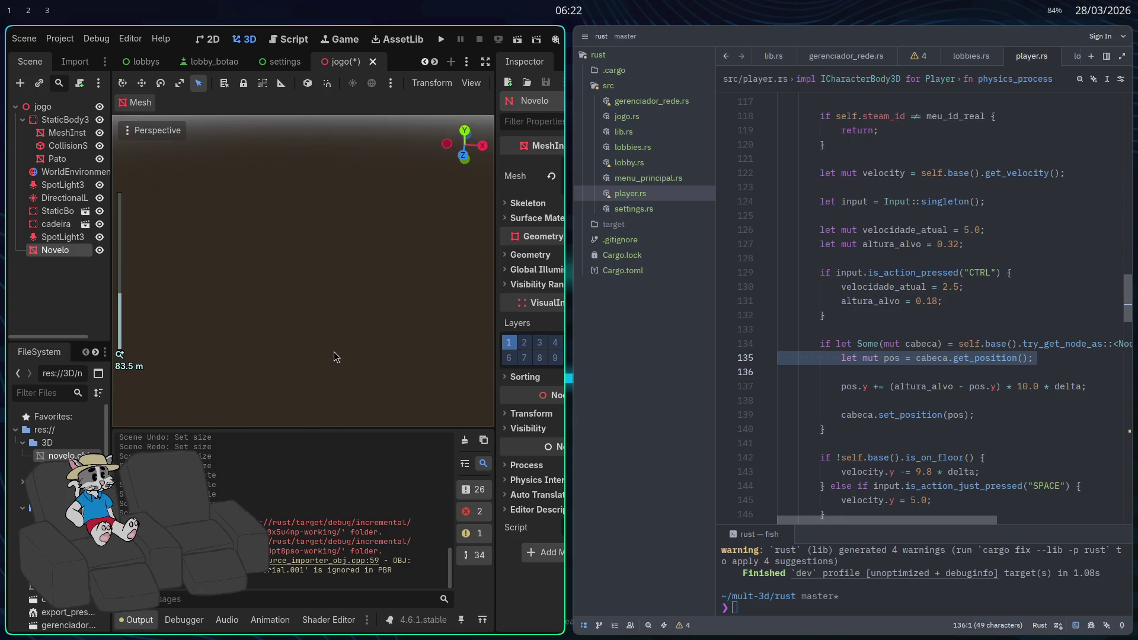
pyautogui.press('super+f')
pyautogui.scroll(-10, 453, 352)
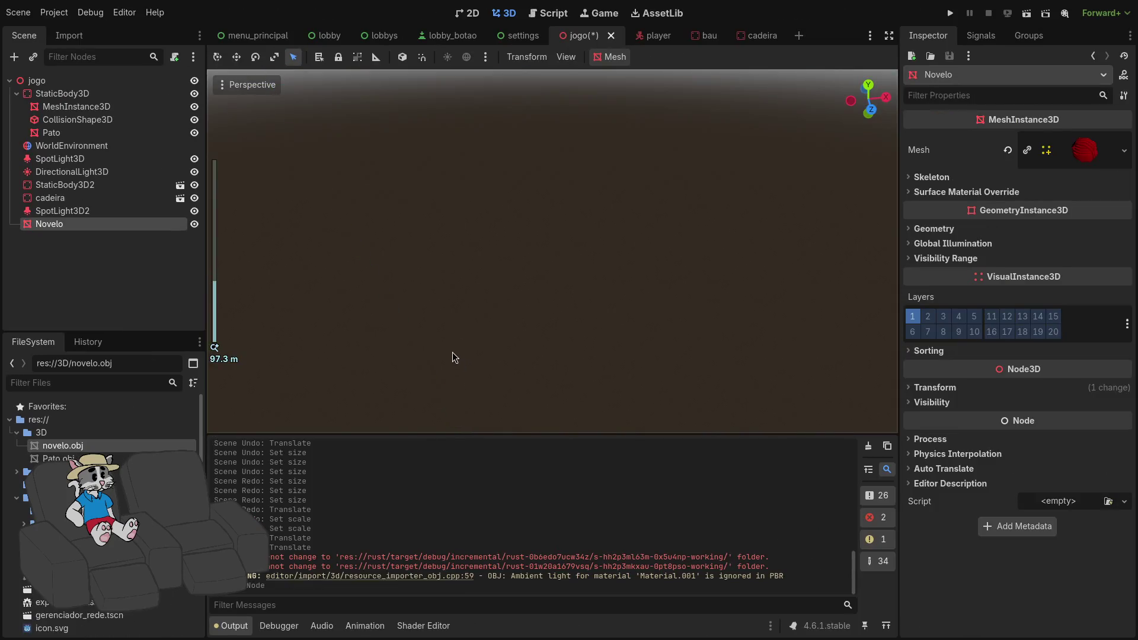
# Fly the camera around the yarn ball to see it beside the chair and chest.
pyautogui.scroll(3, 552, 251)
pyautogui.press('w')
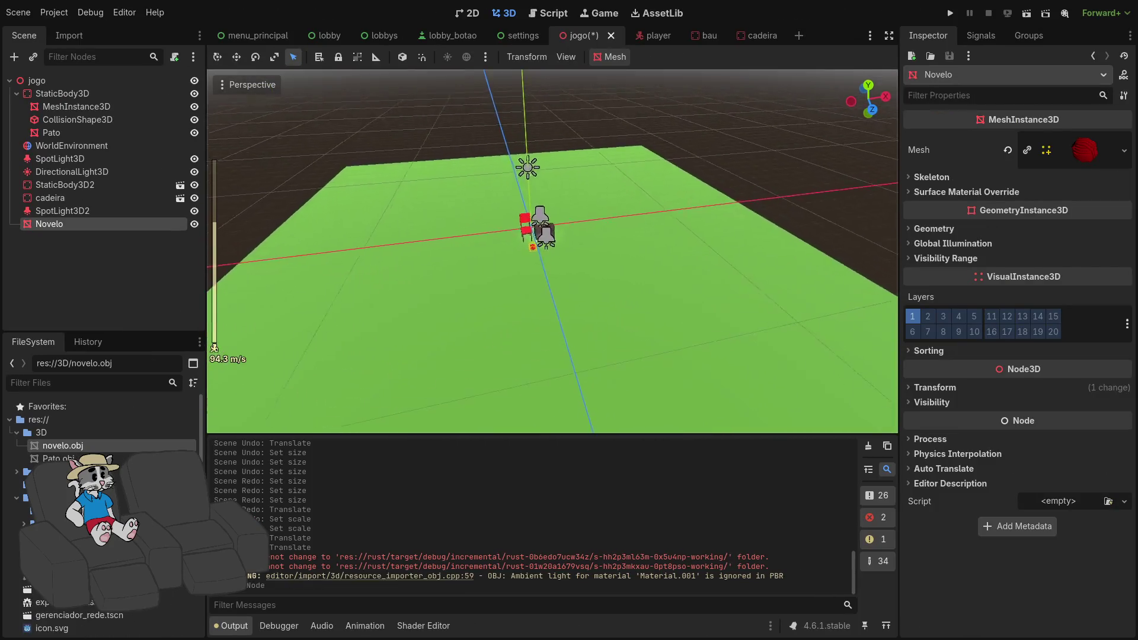
pyautogui.press('s')
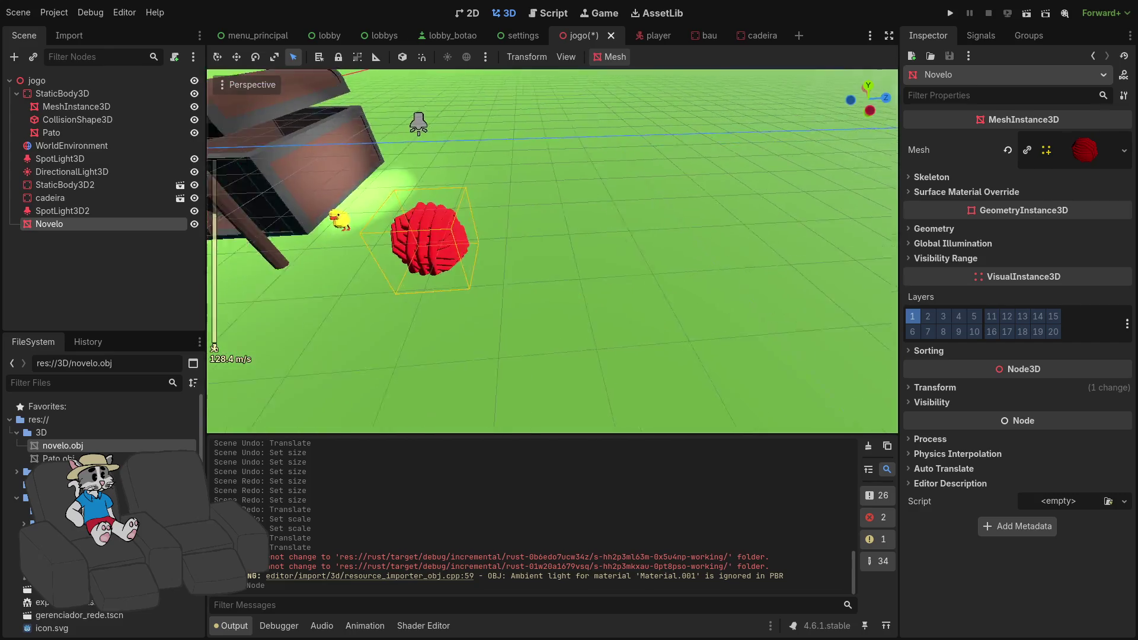
pyautogui.press('s')
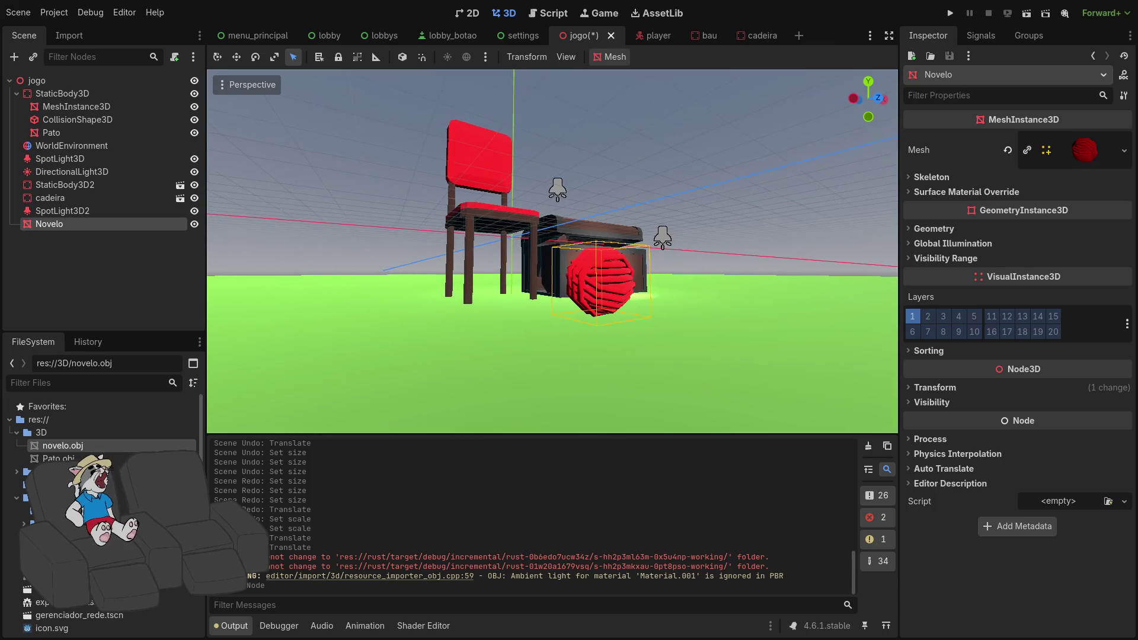
pyautogui.press('w')
pyautogui.press('s')
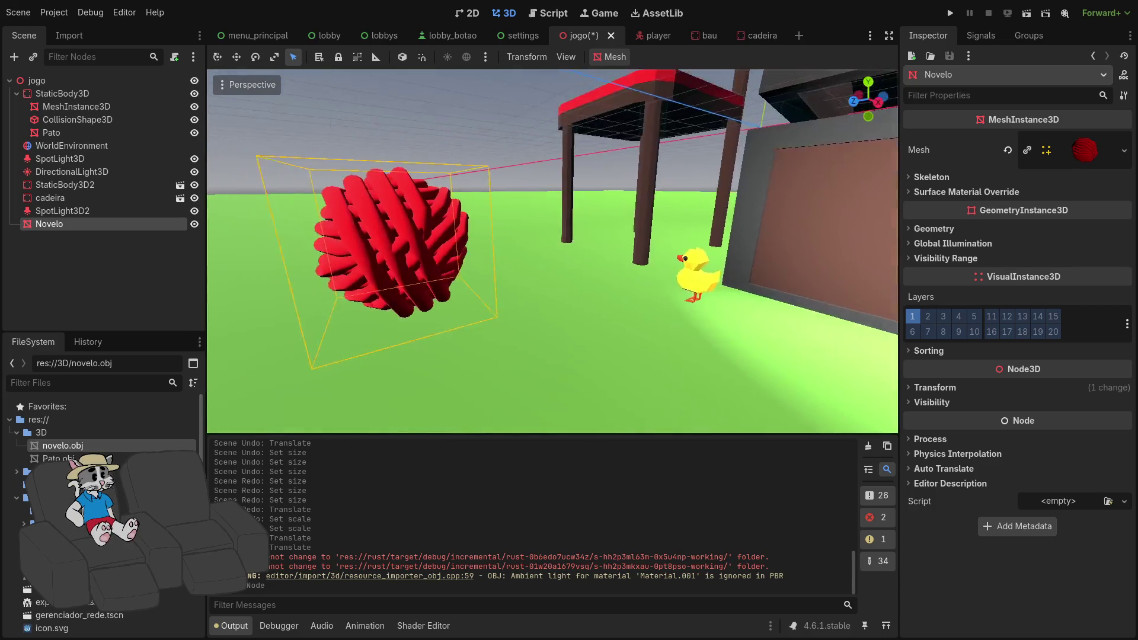
pyautogui.press('w')
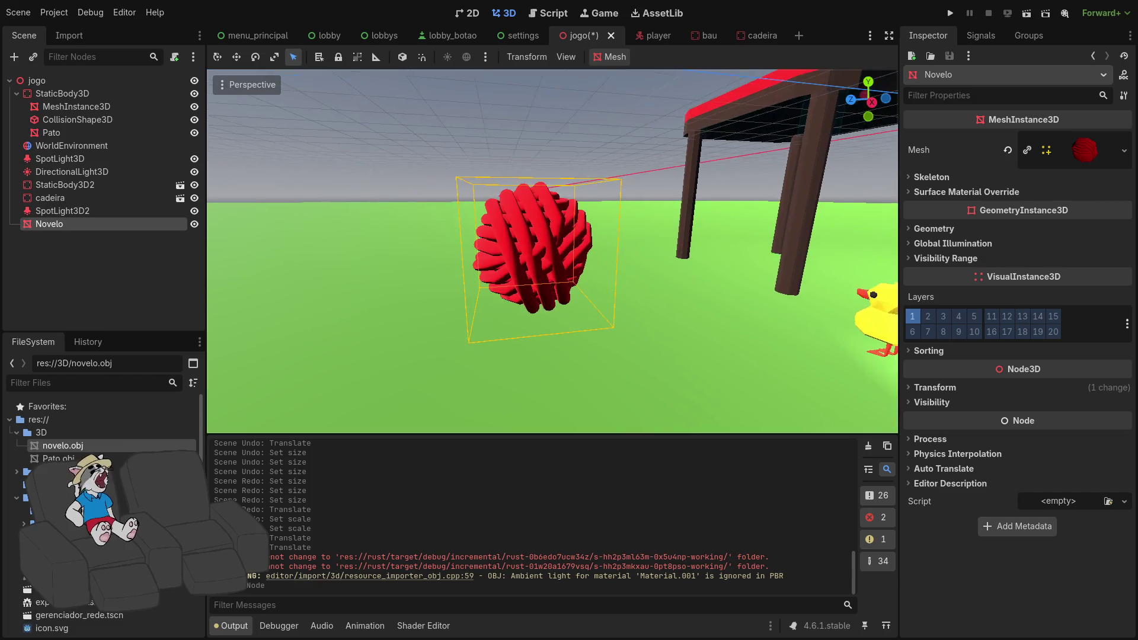
pyautogui.press('s')
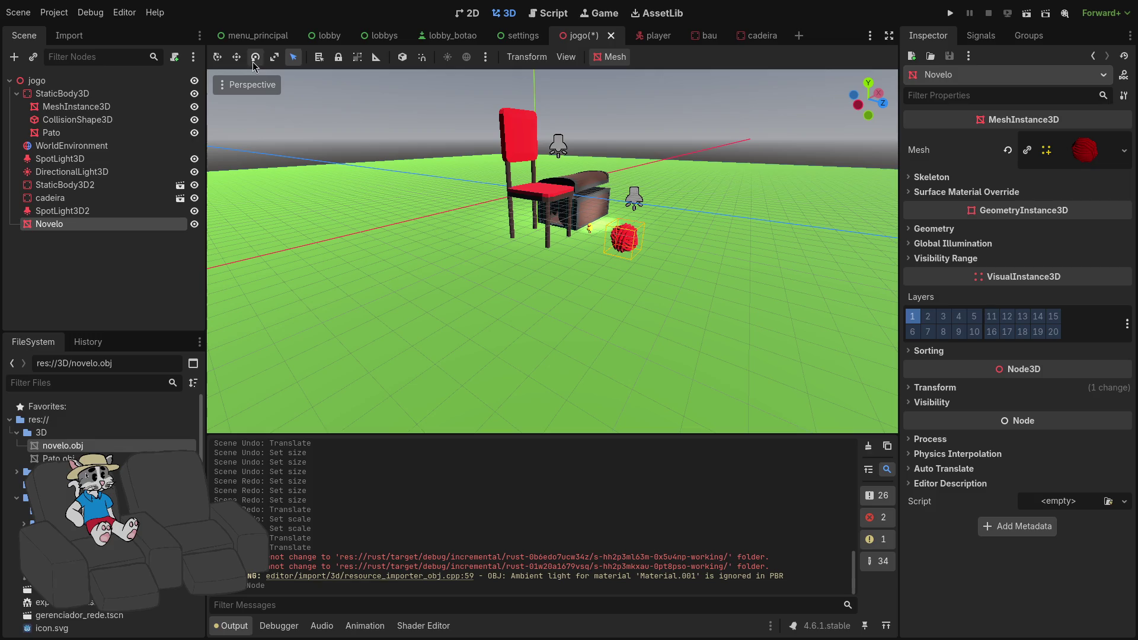
# Raise the Novelo yarn ball and slide it over the chair, above the seat.
pyautogui.moveTo(633, 179); pyautogui.dragTo(631, 86)
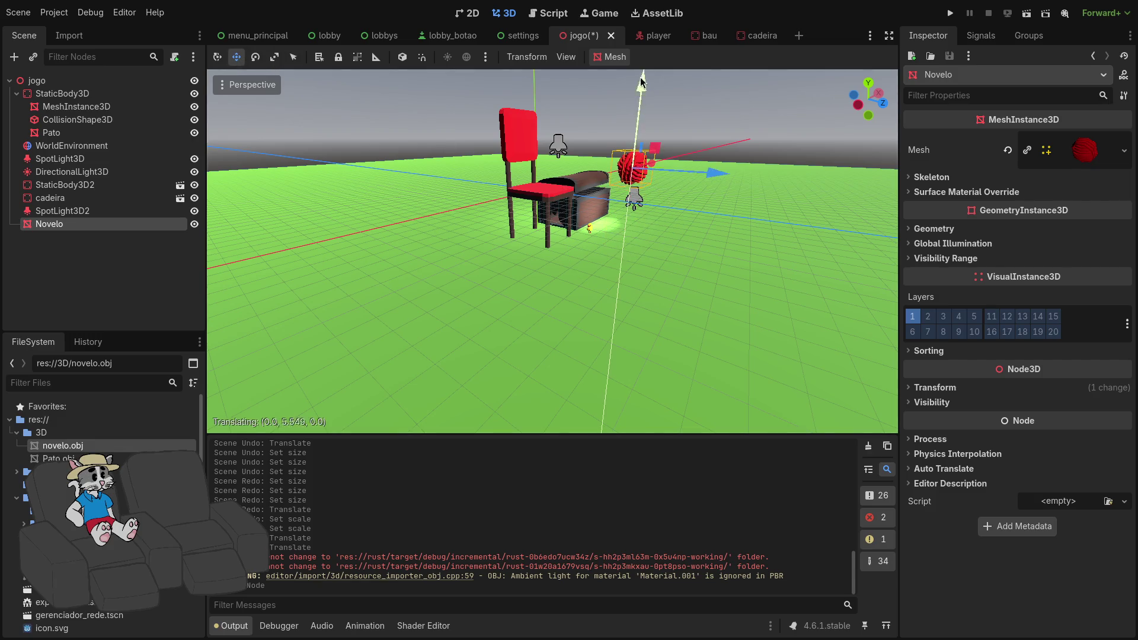
pyautogui.press('w')
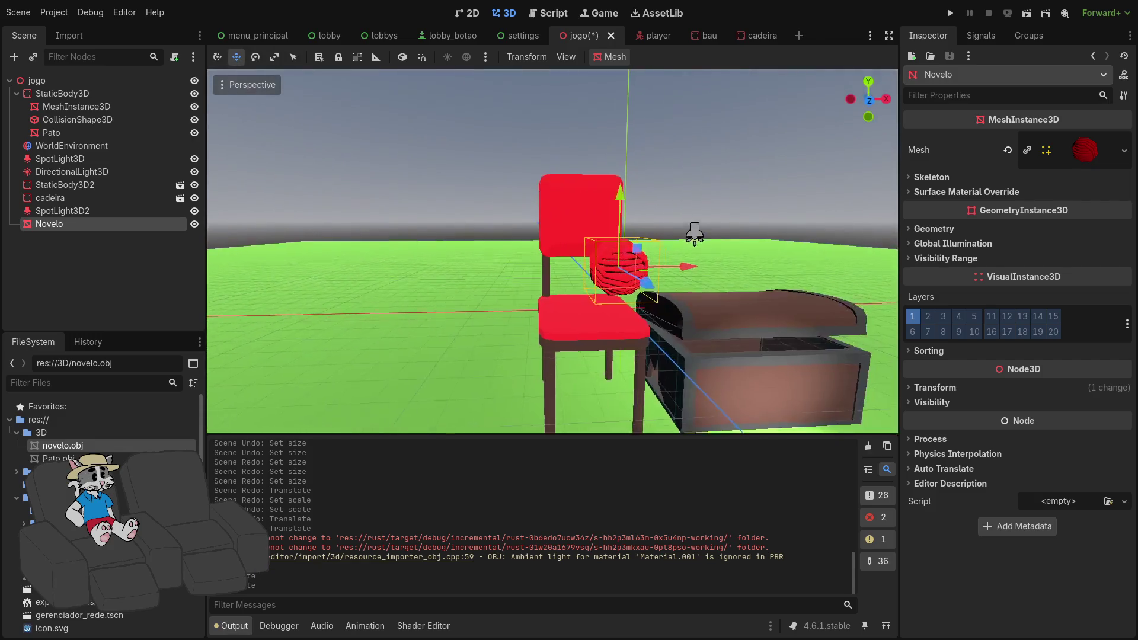
pyautogui.moveTo(655, 235); pyautogui.dragTo(535, 195)
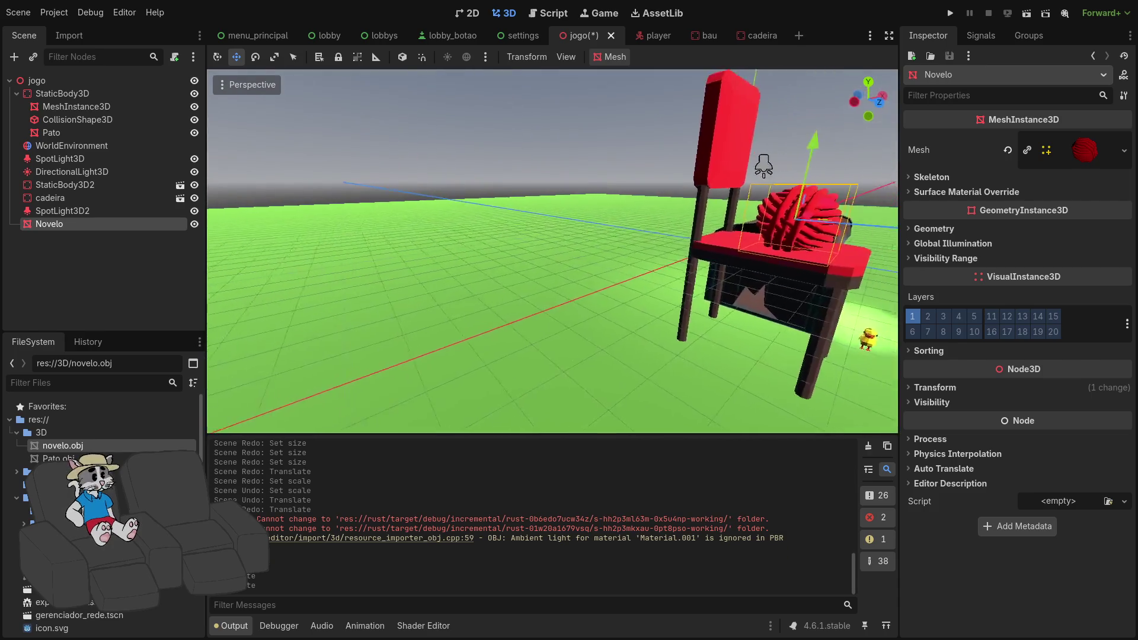
pyautogui.press('d')
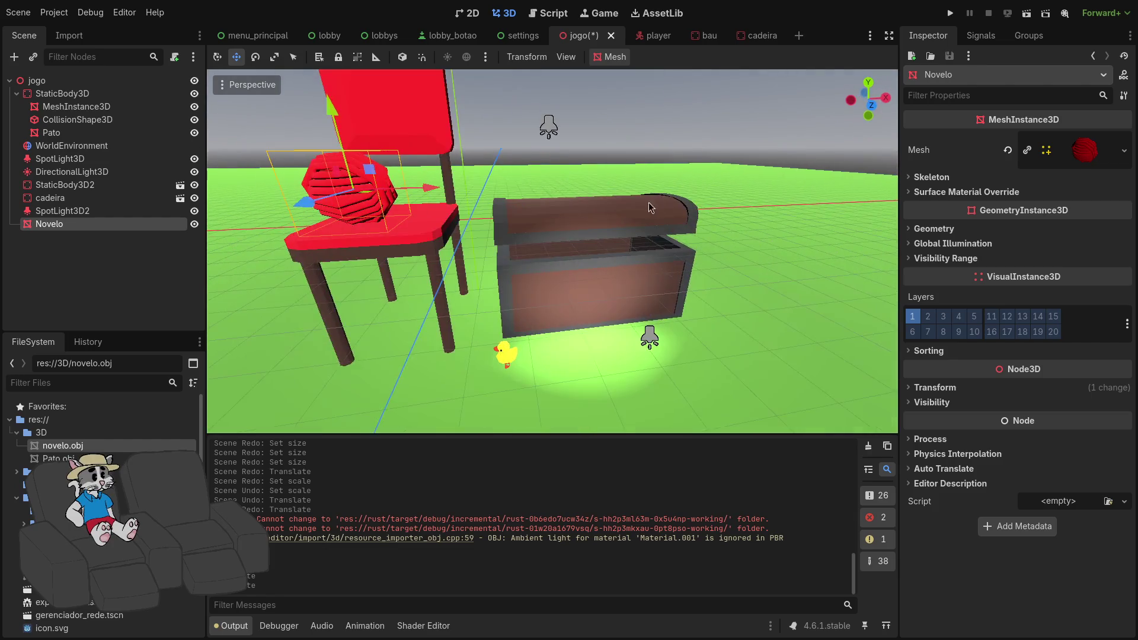
pyautogui.moveTo(443, 193); pyautogui.dragTo(284, 297)
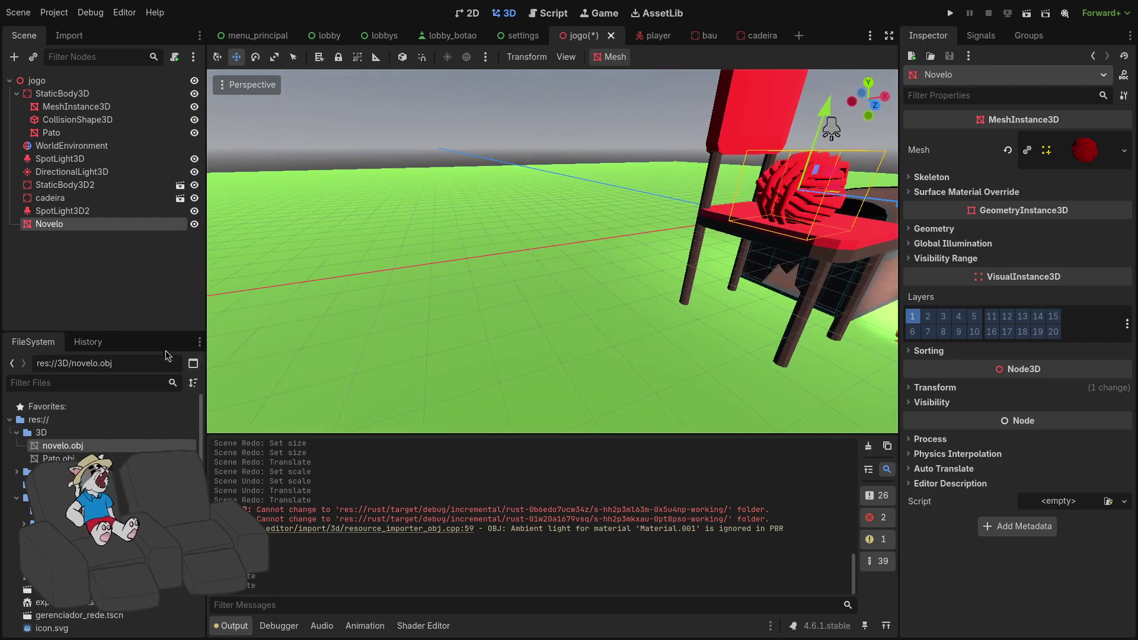
pyautogui.press('w')
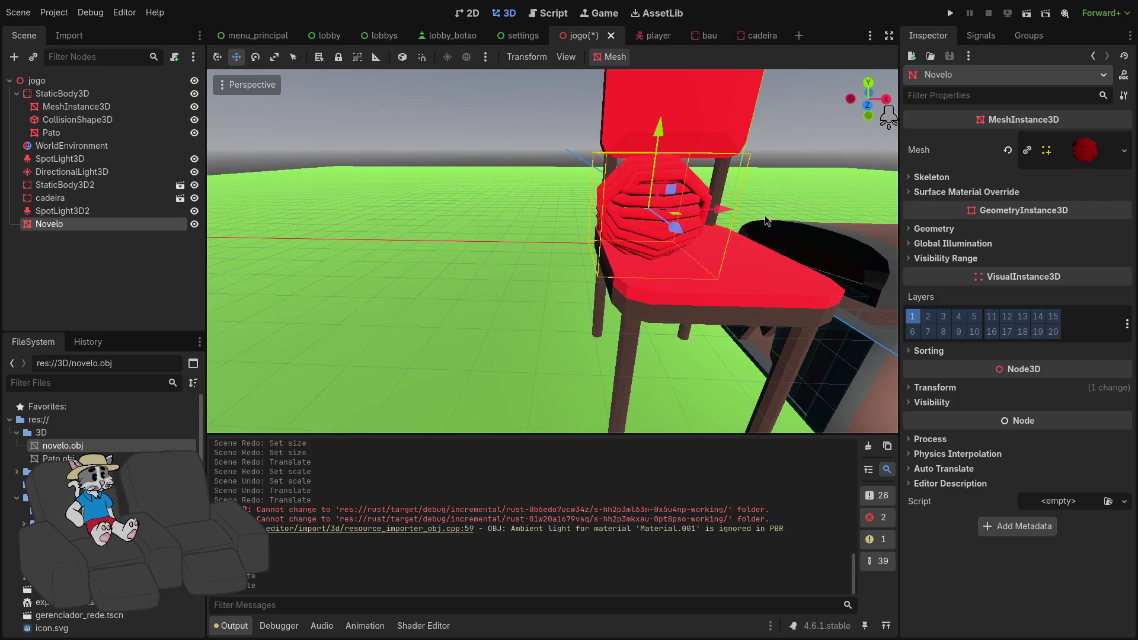
pyautogui.moveTo(730, 211); pyautogui.dragTo(725, 211)
pyautogui.moveTo(656, 131); pyautogui.dragTo(646, 119)
# Lower the yarn ball onto the seat, check it from another angle, and select jogo.
pyautogui.press('w')
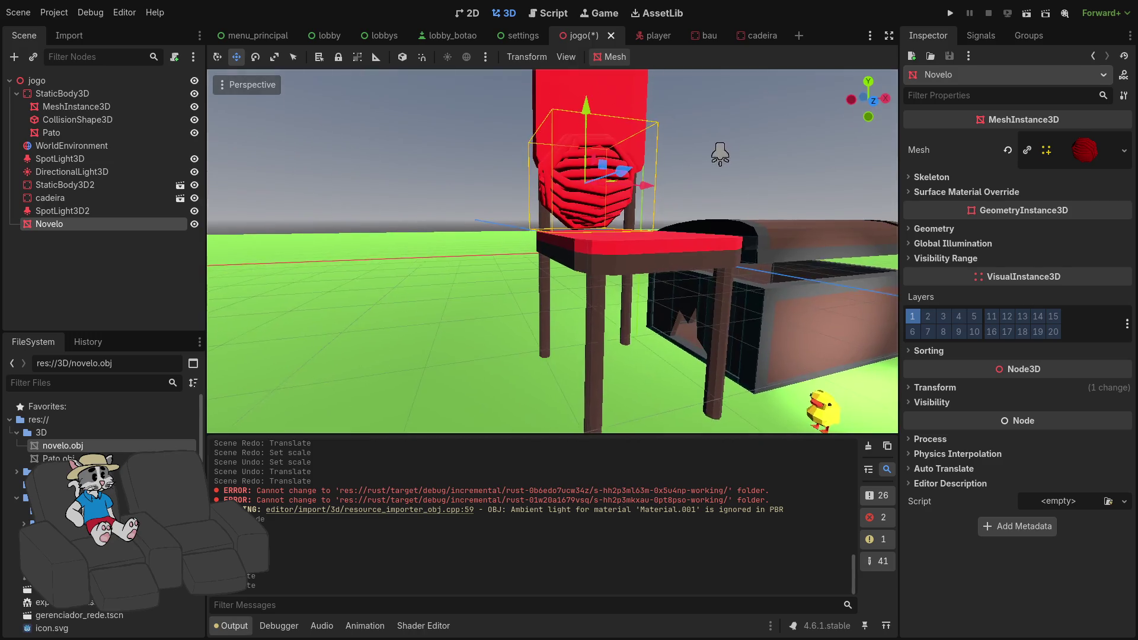
pyautogui.scroll(2, 552, 252)
pyautogui.press('s')
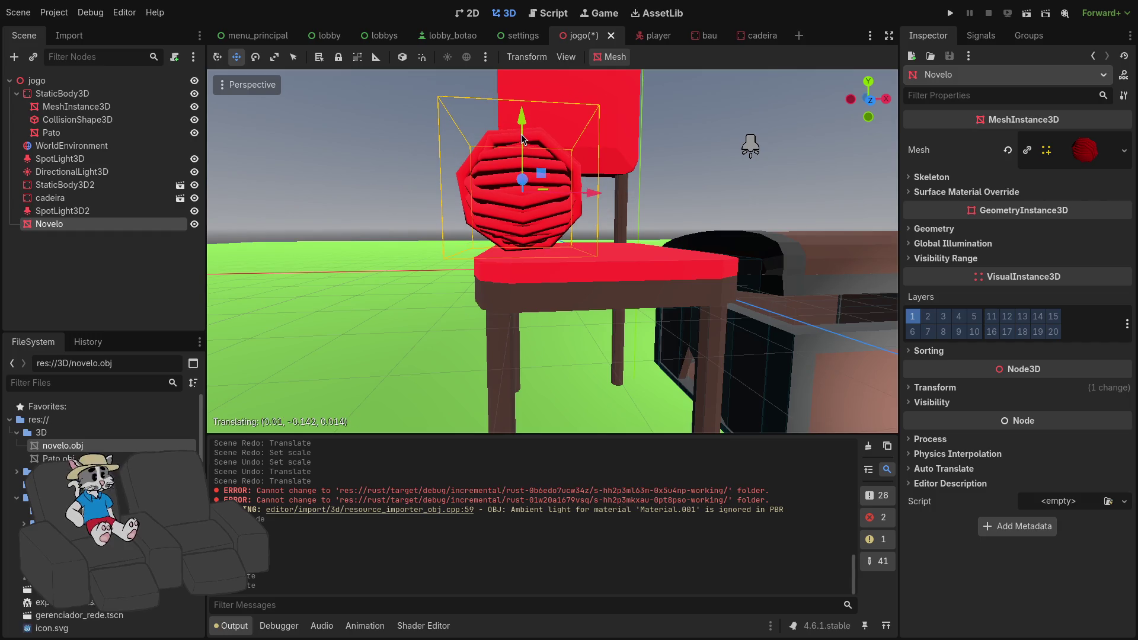
pyautogui.moveTo(523, 135); pyautogui.dragTo(519, 126)
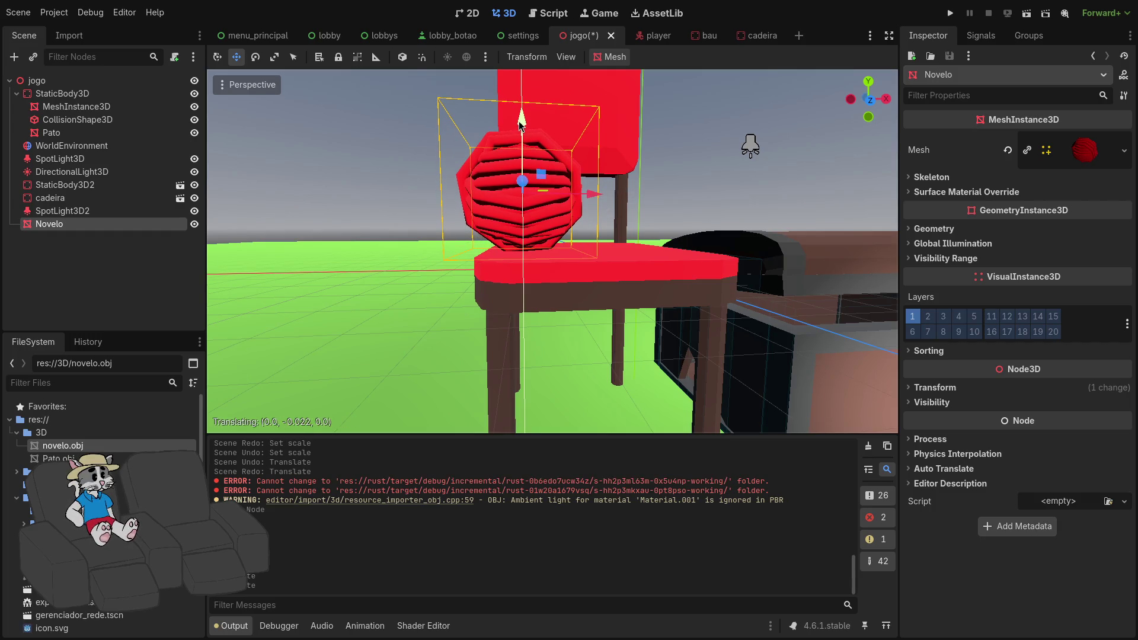
pyautogui.moveTo(812, 133); pyautogui.dragTo(531, 240)
pyautogui.click(36, 80)
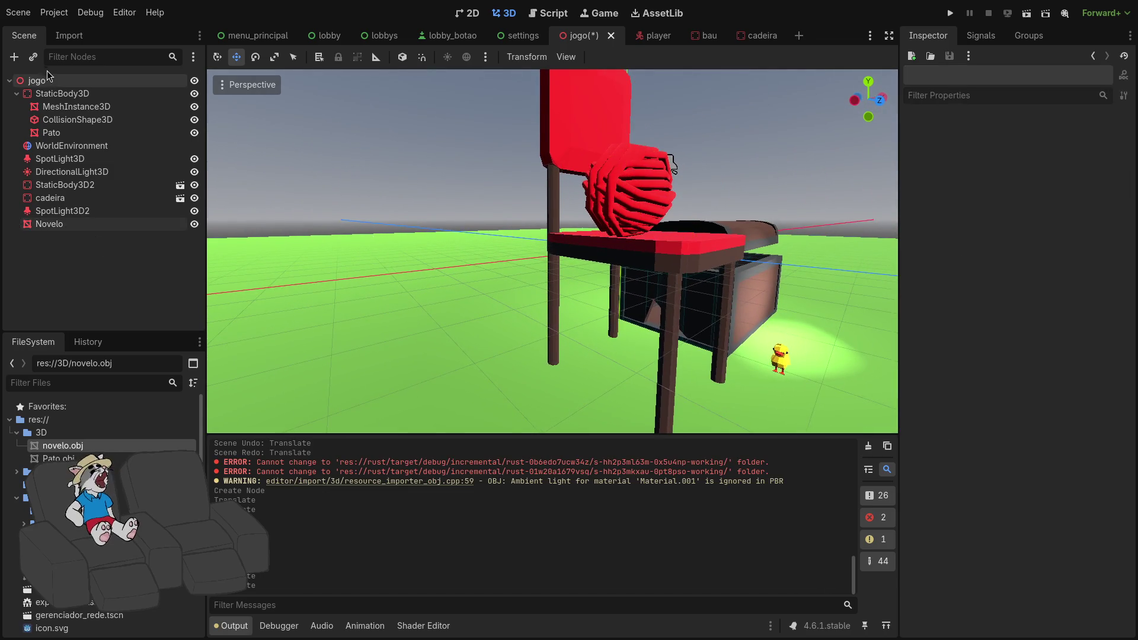
# Add a MeshInstance3D child to jogo with a new CylinderMesh, placed beside the seat.
pyautogui.rightClick(48, 78)
pyautogui.click(80, 84)
pyautogui.write('mesh')
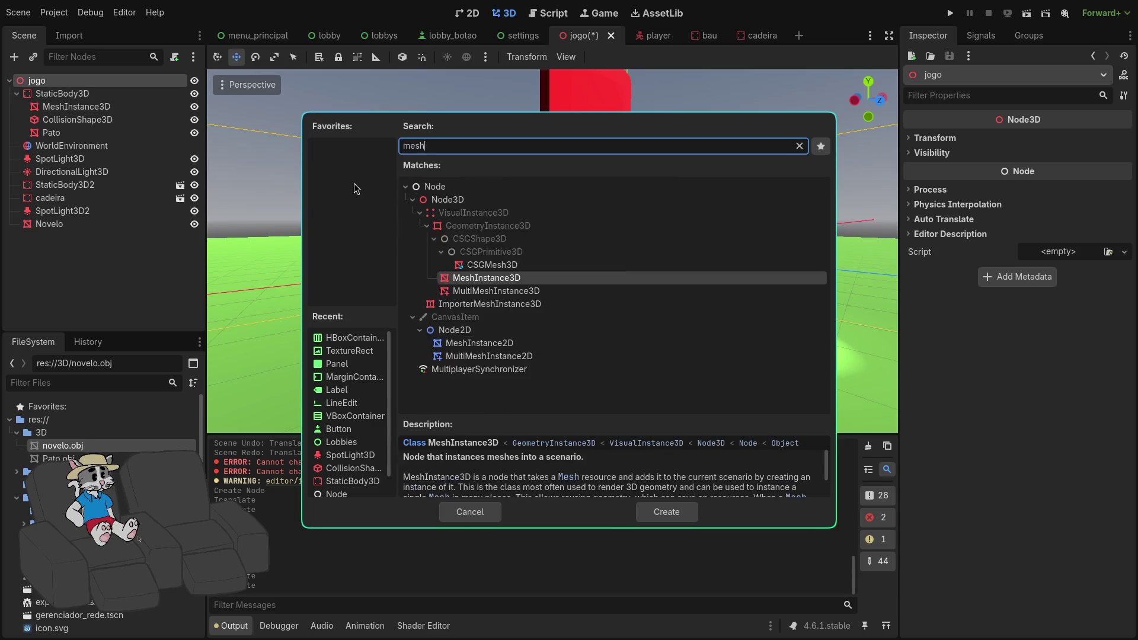
pyautogui.press('Return')
pyautogui.click(1054, 142)
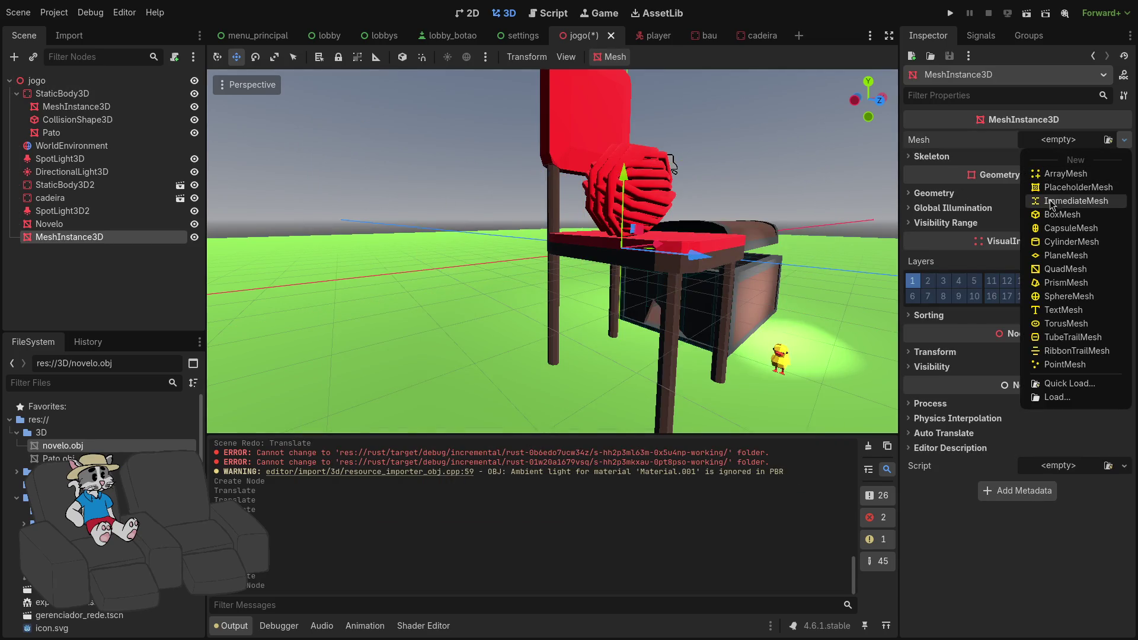
pyautogui.click(1064, 243)
pyautogui.moveTo(663, 249)
pyautogui.mouseDown()
pyautogui.moveTo(631, 288)
pyautogui.moveTo(664, 305)
pyautogui.mouseUp()
pyautogui.scroll(5, 663, 305)
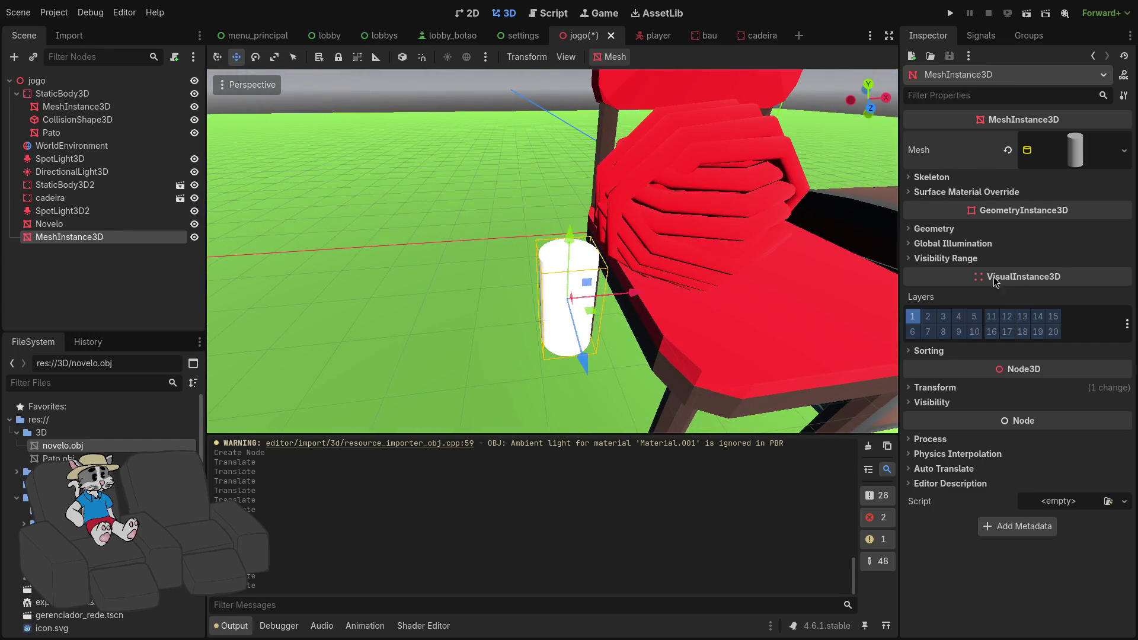
# Set the cylinder's radial segments and 5 rings, remove its top cap, and move it toward the chair.
pyautogui.click(1075, 159)
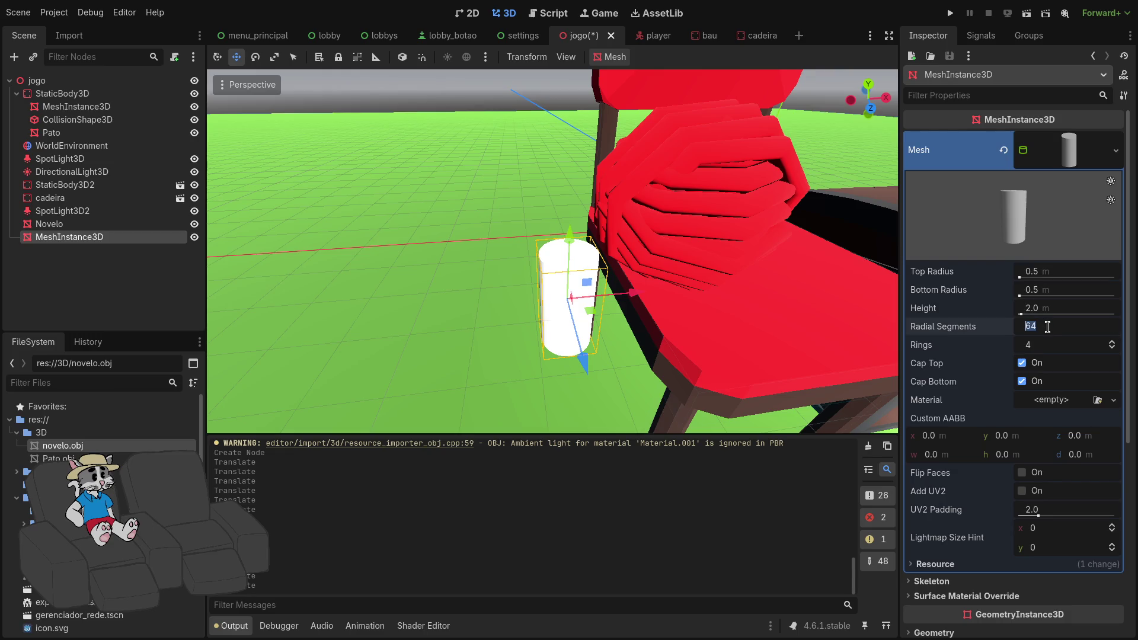
pyautogui.write('32')
pyautogui.press('Return')
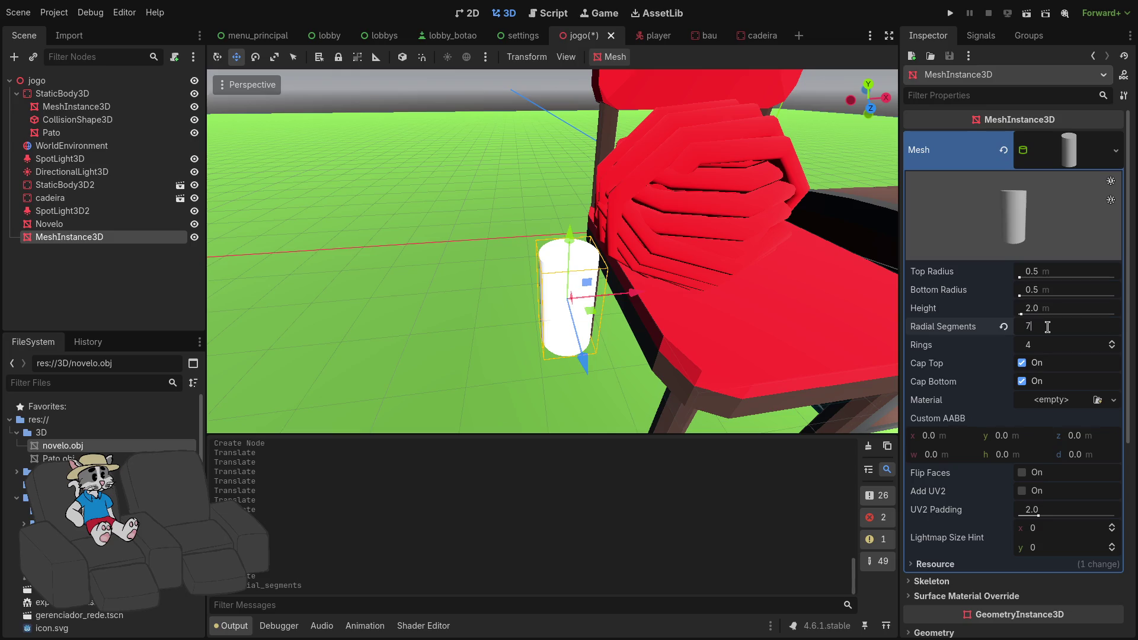
pyautogui.click(1056, 346)
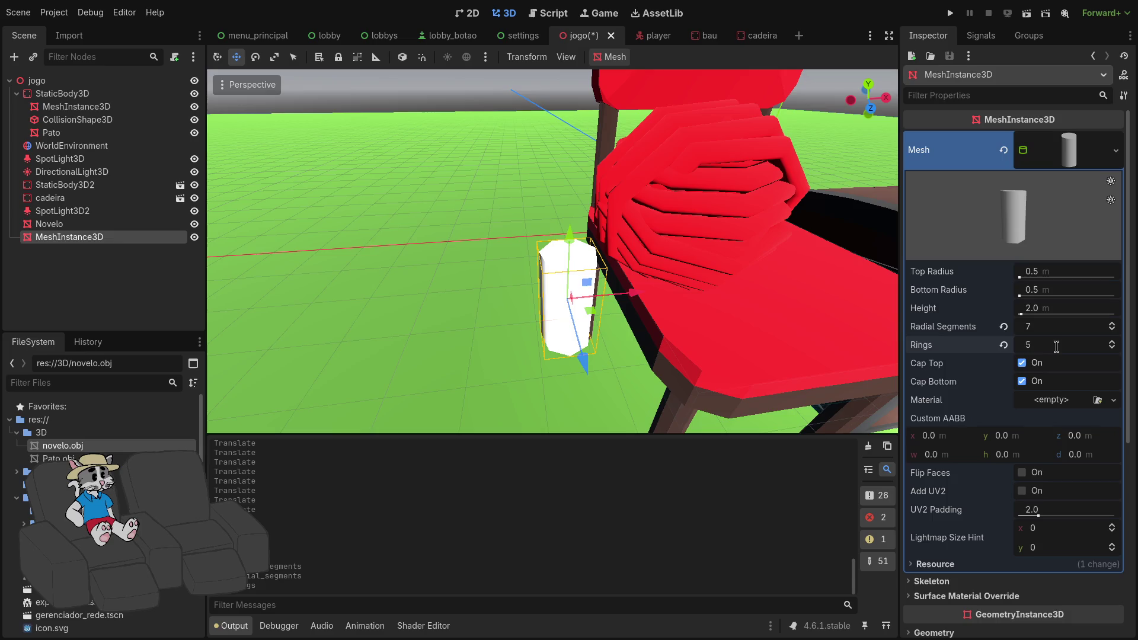
pyautogui.scroll(-1, 643, 359)
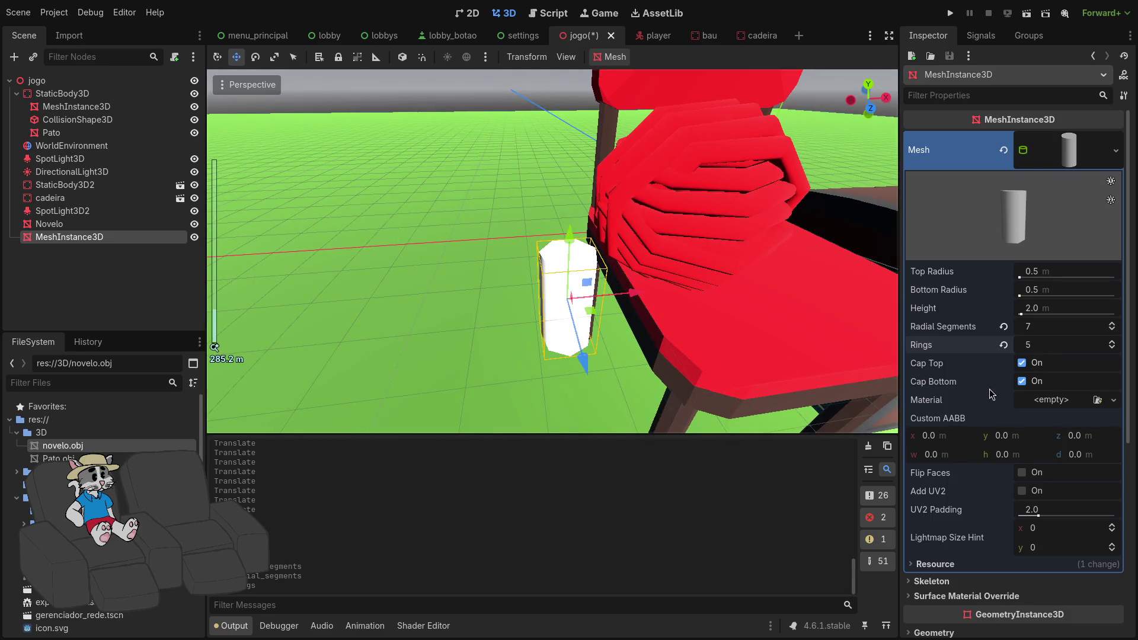
pyautogui.click(1022, 363)
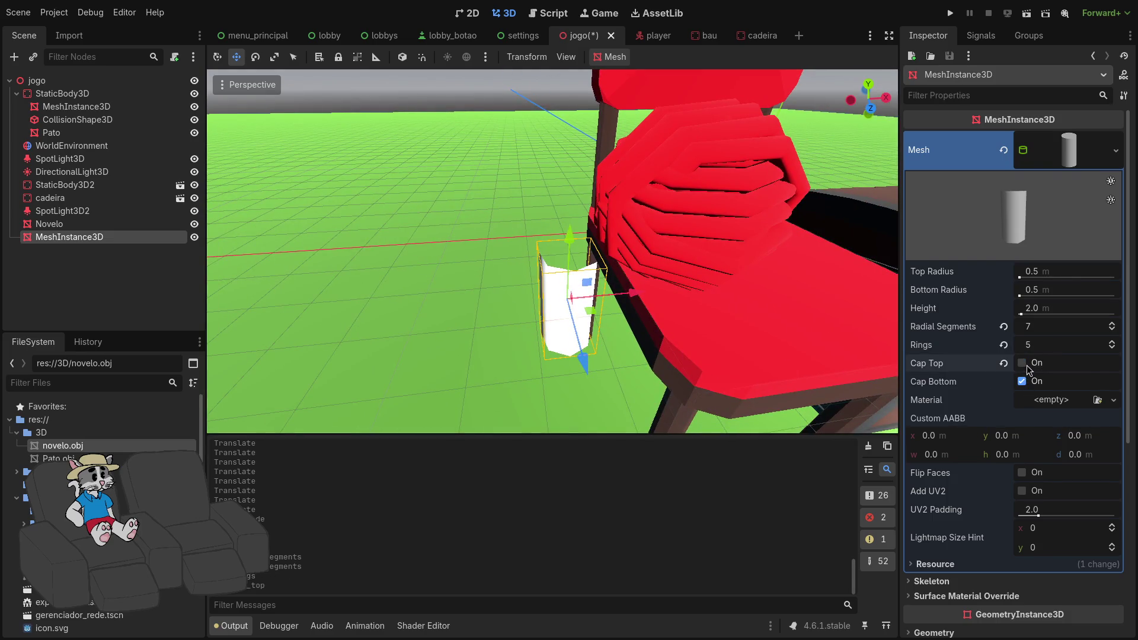
pyautogui.moveTo(612, 301); pyautogui.dragTo(658, 299)
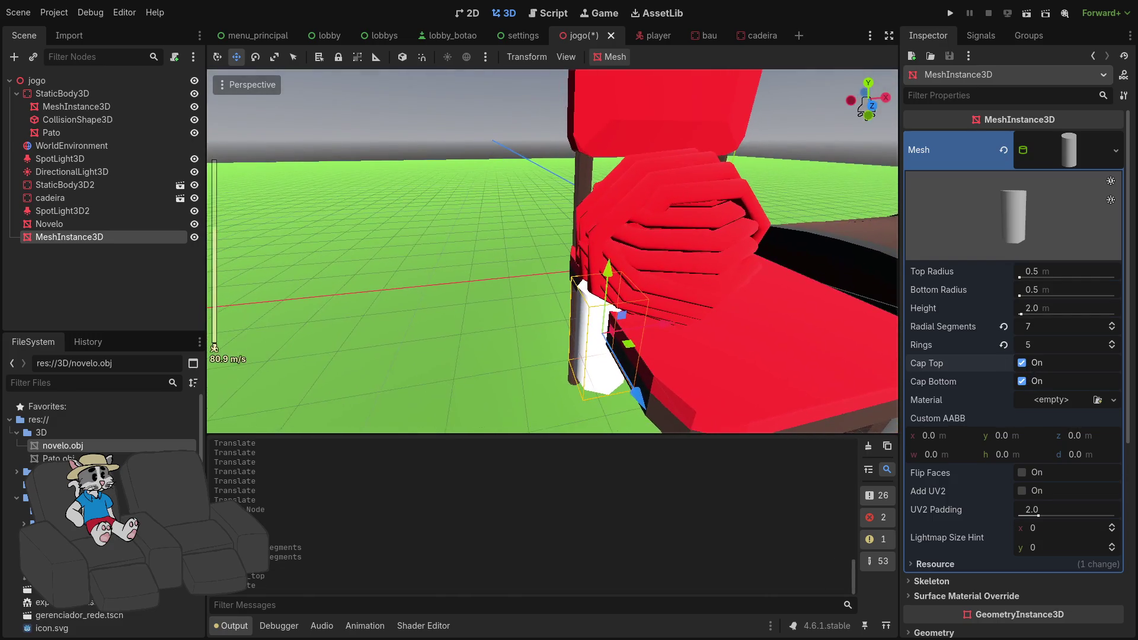
pyautogui.scroll(-2, 673, 298)
# Divide the top and bottom radii by 3 (0.167 m) and place the thin cylinder on the seat.
pyautogui.click(1061, 269)
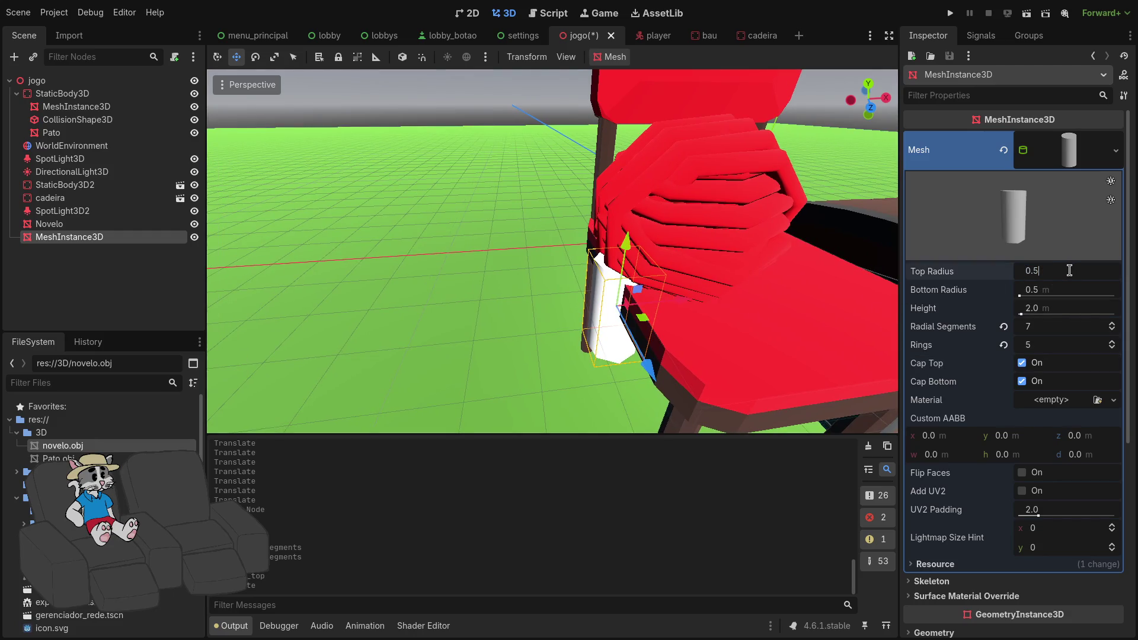
pyautogui.write('/3')
pyautogui.press('Return')
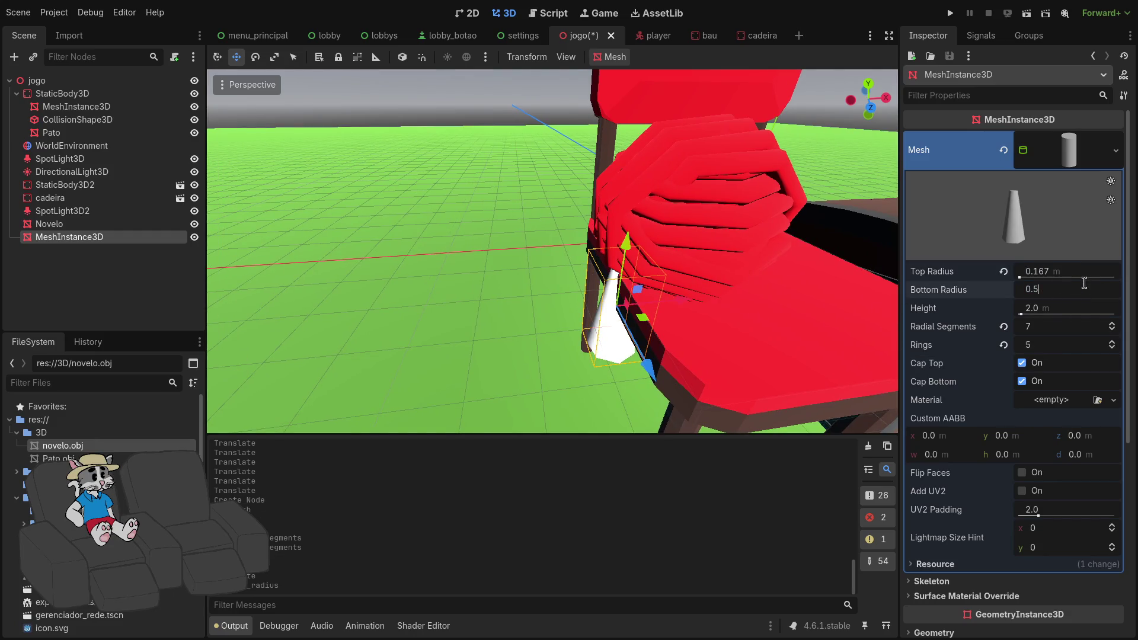
pyautogui.write('/3')
pyautogui.press('Return')
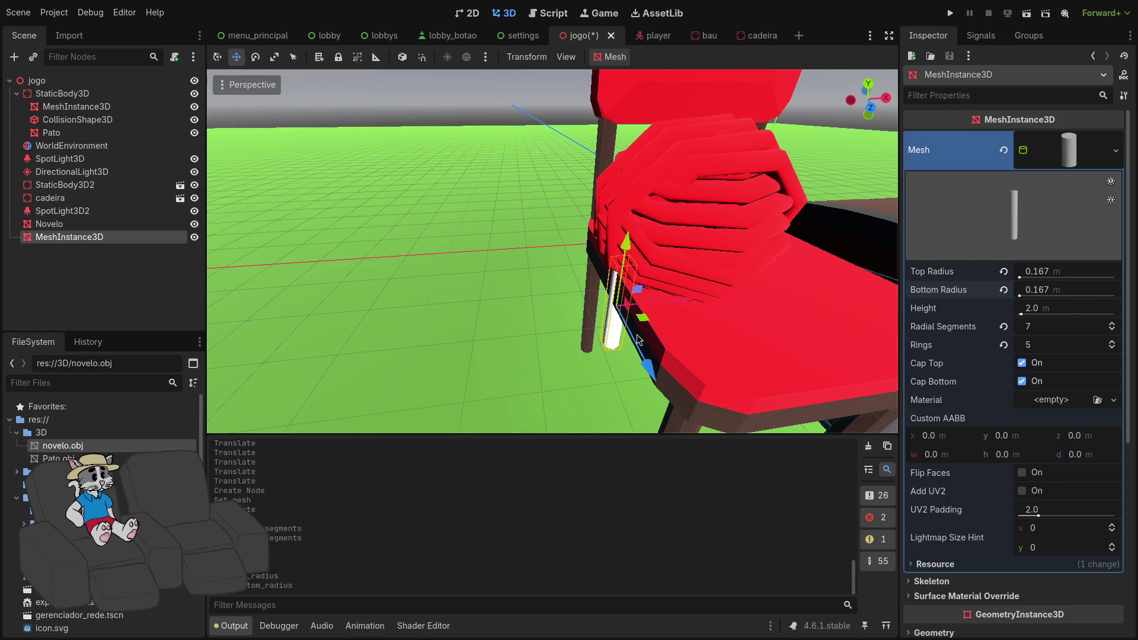
pyautogui.moveTo(656, 305)
pyautogui.mouseDown()
pyautogui.moveTo(678, 303)
pyautogui.moveTo(639, 293)
pyautogui.moveTo(605, 240)
pyautogui.mouseUp()
pyautogui.scroll(-5, 644, 195)
pyautogui.moveTo(644, 195); pyautogui.dragTo(663, 229)
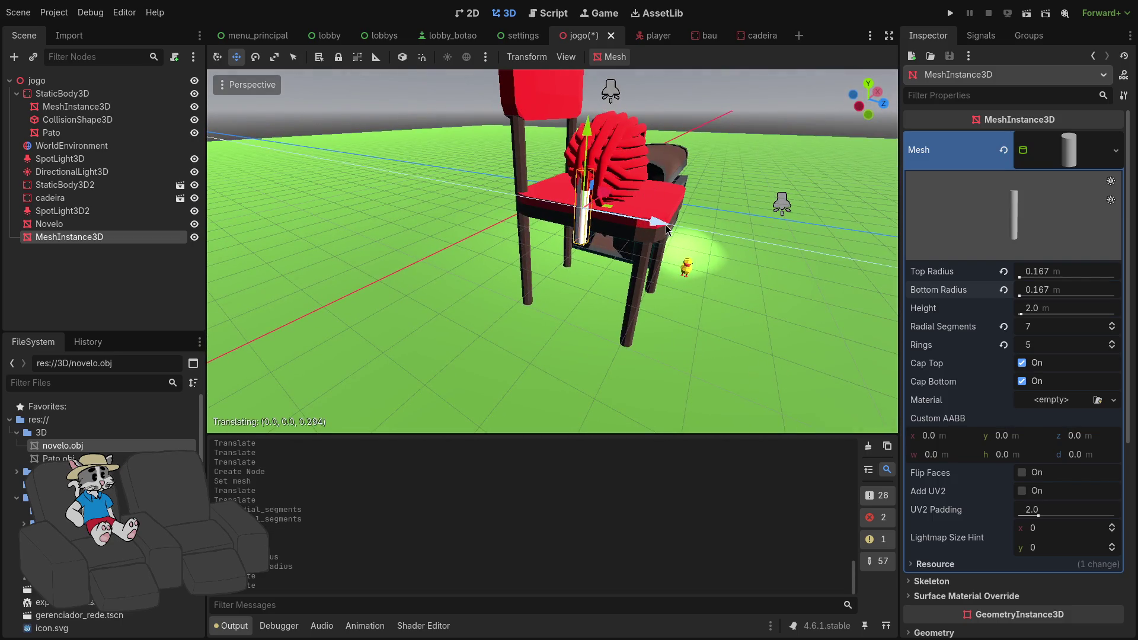
# Set the cylinder's radius to 0.056 m, stretch it taller, and lower it into place.
pyautogui.click(1082, 271)
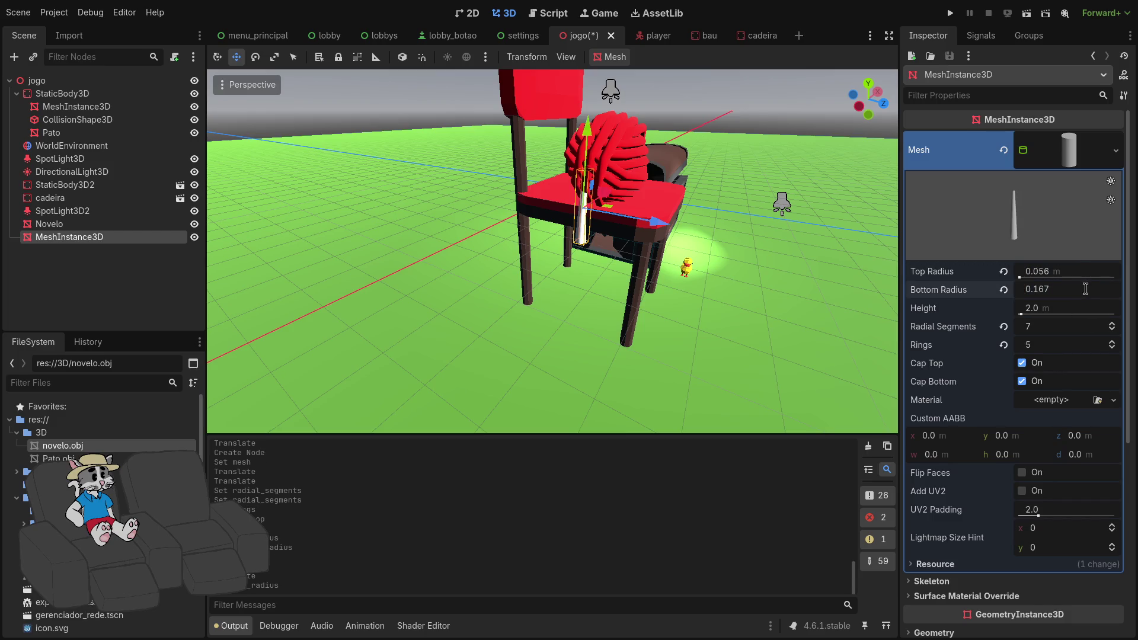
pyautogui.write('0.056')
pyautogui.press('Return')
pyautogui.scroll(5, 778, 125)
pyautogui.scroll(1, 778, 124)
pyautogui.moveTo(1059, 313); pyautogui.dragTo(1066, 312)
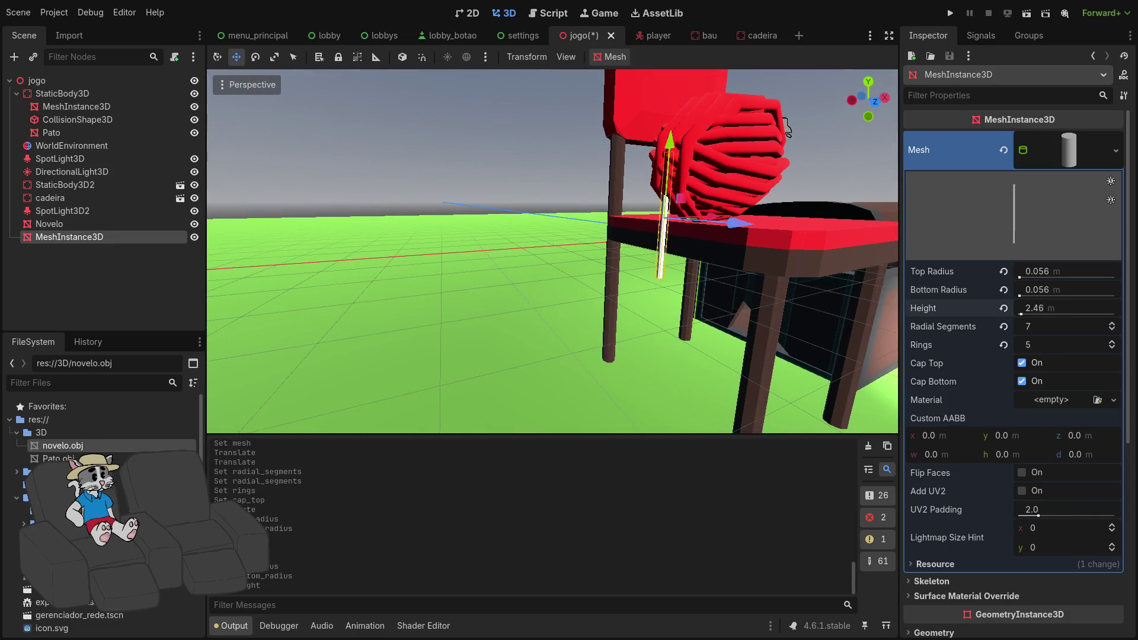
pyautogui.moveTo(669, 149); pyautogui.dragTo(662, 244)
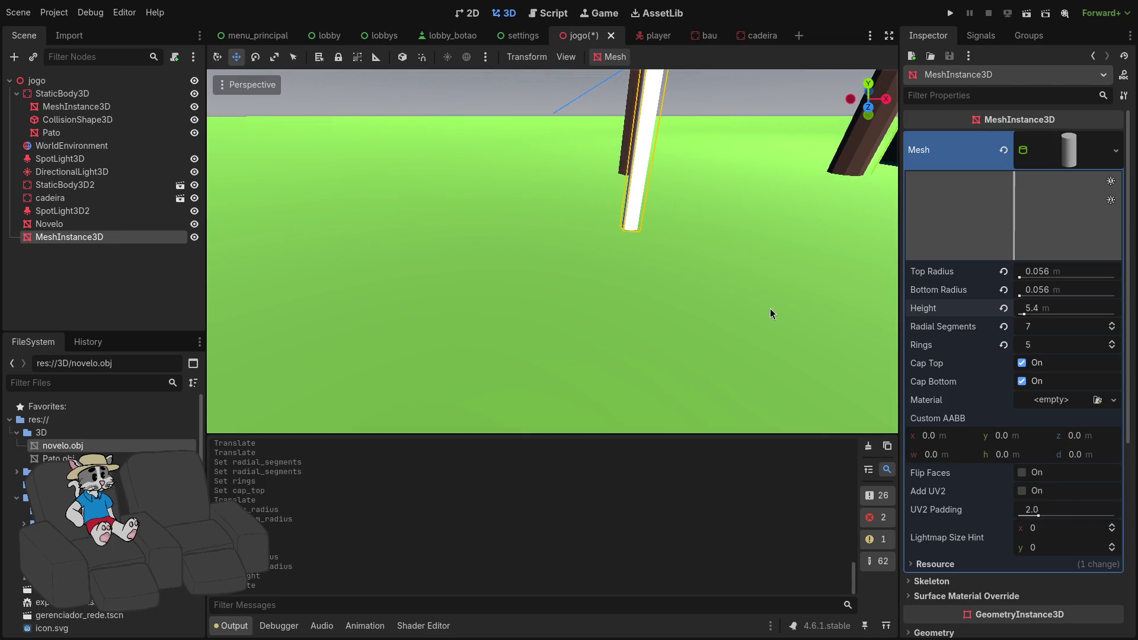
# Try changing the lightmap size hint and Custom AABB width, undoing each change.
pyautogui.scroll(-2, 963, 403)
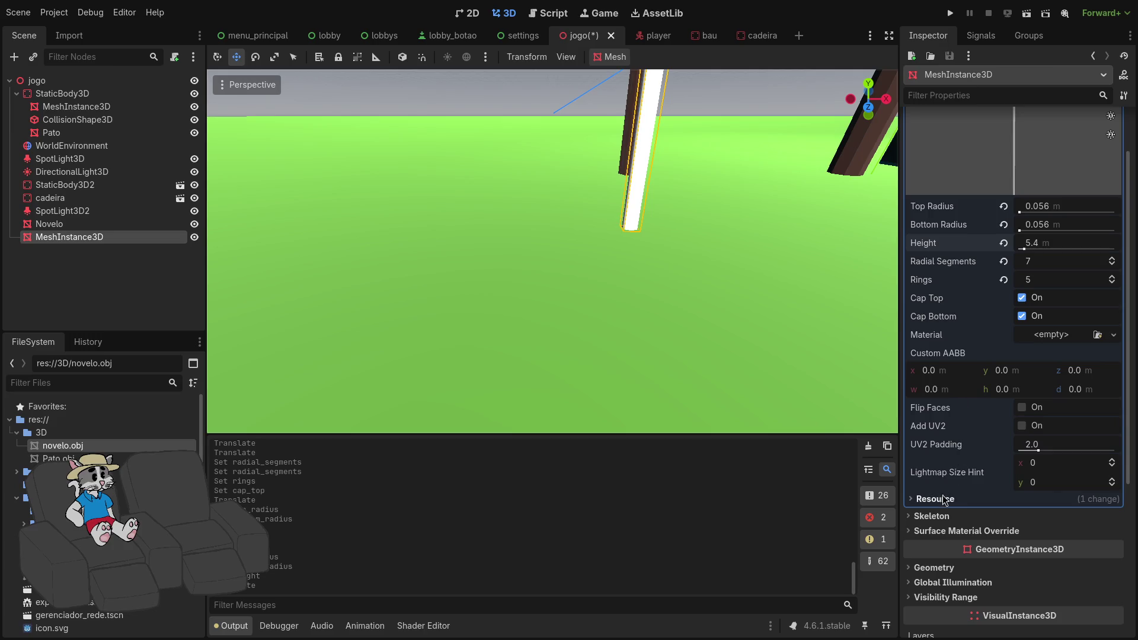
pyautogui.moveTo(1041, 471); pyautogui.dragTo(1061, 472)
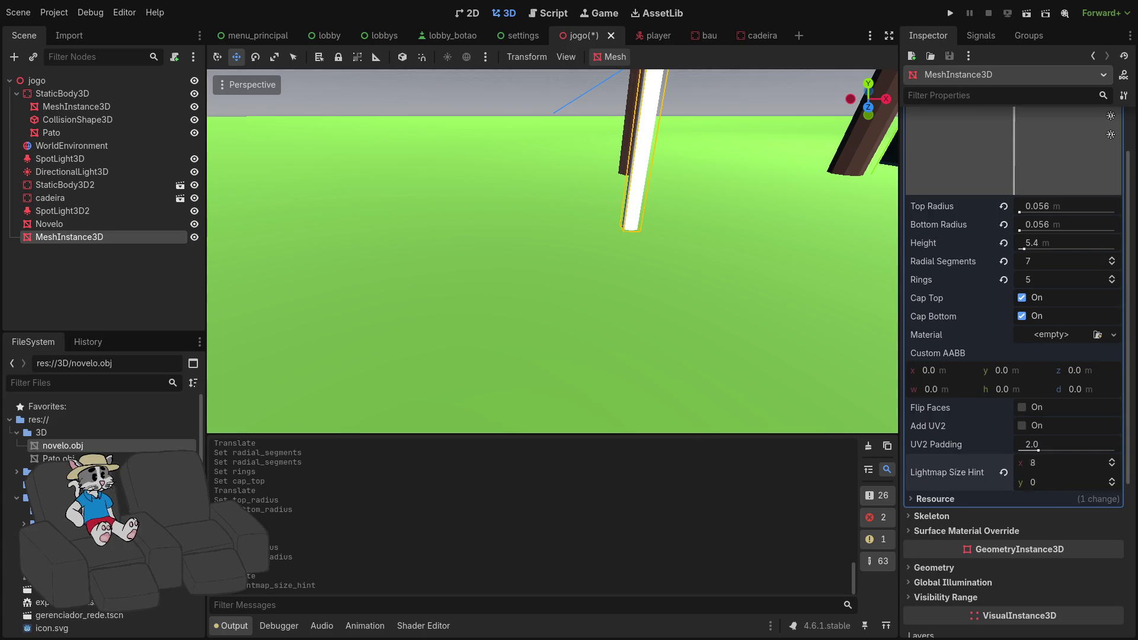
pyautogui.hotkey('ctrl', 'z')
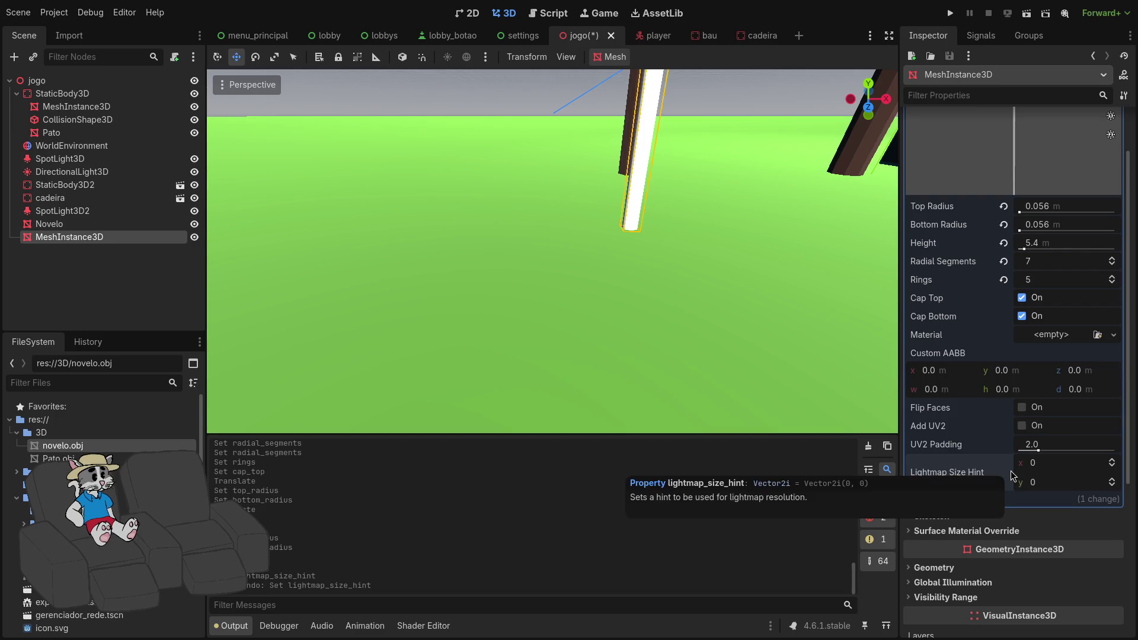
pyautogui.scroll(-5, 688, 325)
pyautogui.scroll(5, 658, 323)
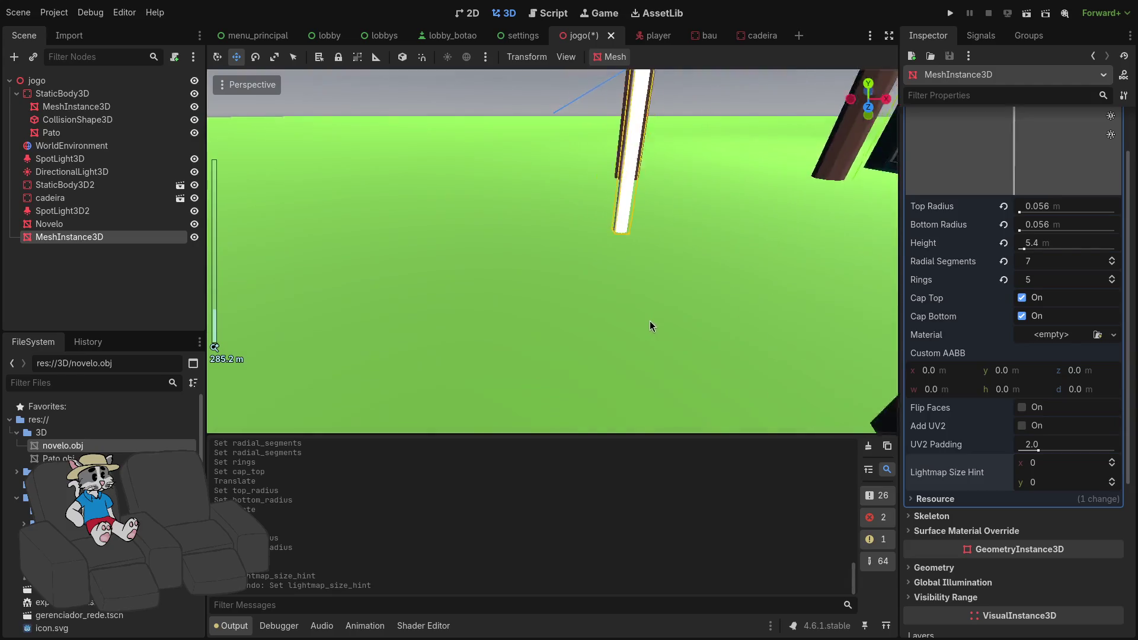
pyautogui.moveTo(943, 397); pyautogui.dragTo(1014, 392)
pyautogui.hotkey('ctrl', 'z')
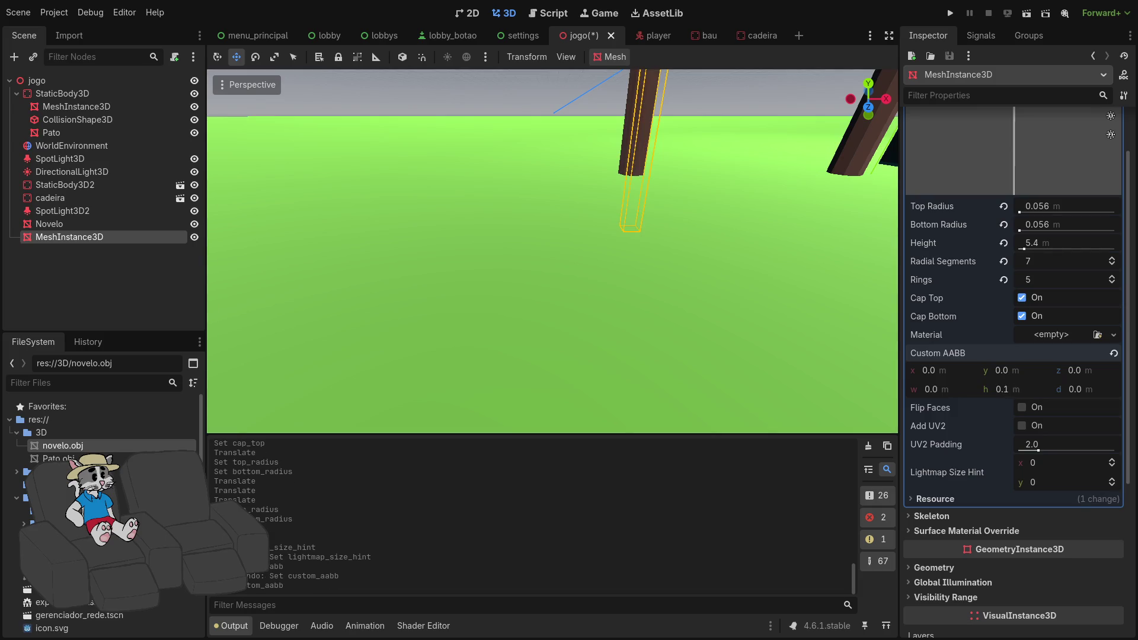
pyautogui.hotkey('ctrl', 'z')
# Try the Custom AABB depth and height, undo them, and leave the x offset at 8.63 m.
pyautogui.scroll(-5, 566, 325)
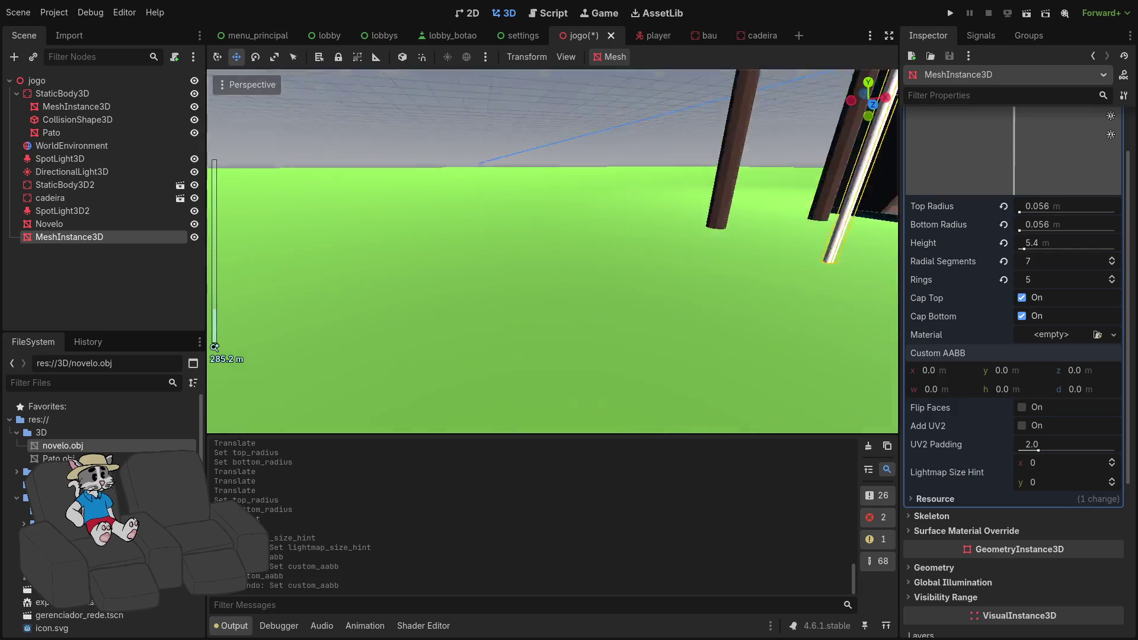
pyautogui.scroll(5, 635, 283)
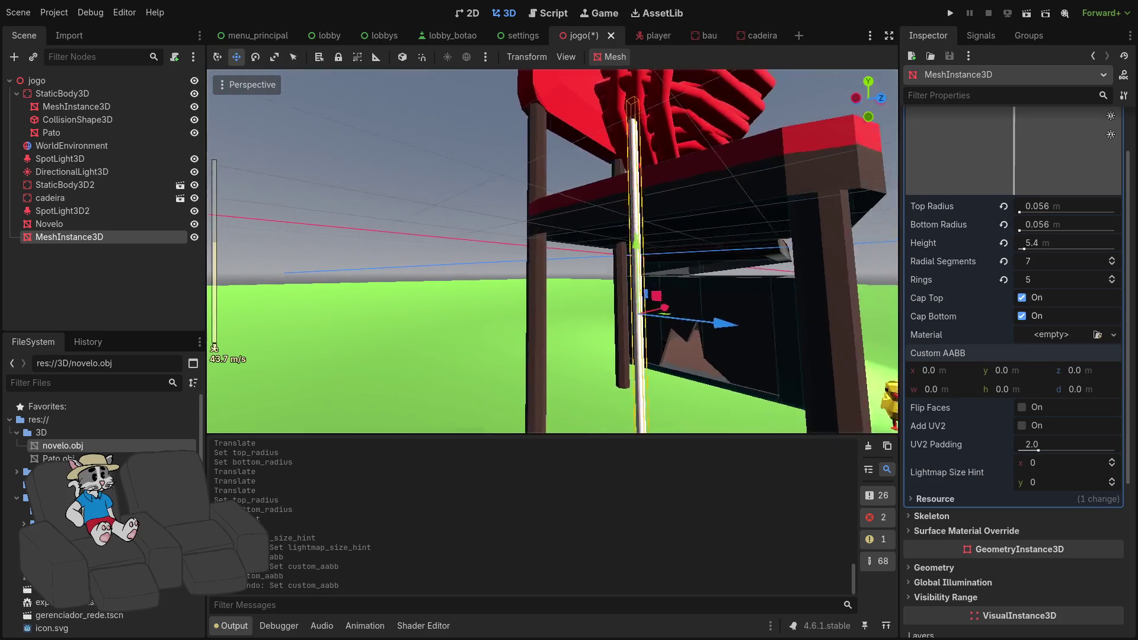
pyautogui.moveTo(1107, 390); pyautogui.dragTo(1099, 390)
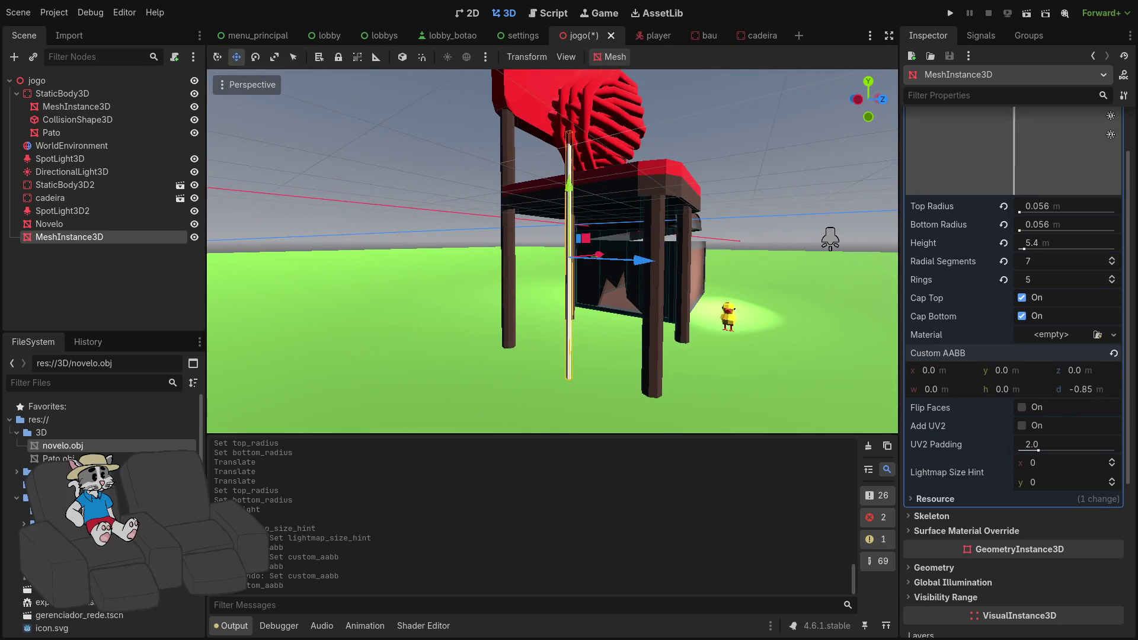
pyautogui.hotkey('ctrl', 'z')
pyautogui.moveTo(1018, 389)
pyautogui.mouseDown()
pyautogui.moveTo(1007, 389)
pyautogui.moveTo(1025, 389)
pyautogui.mouseUp()
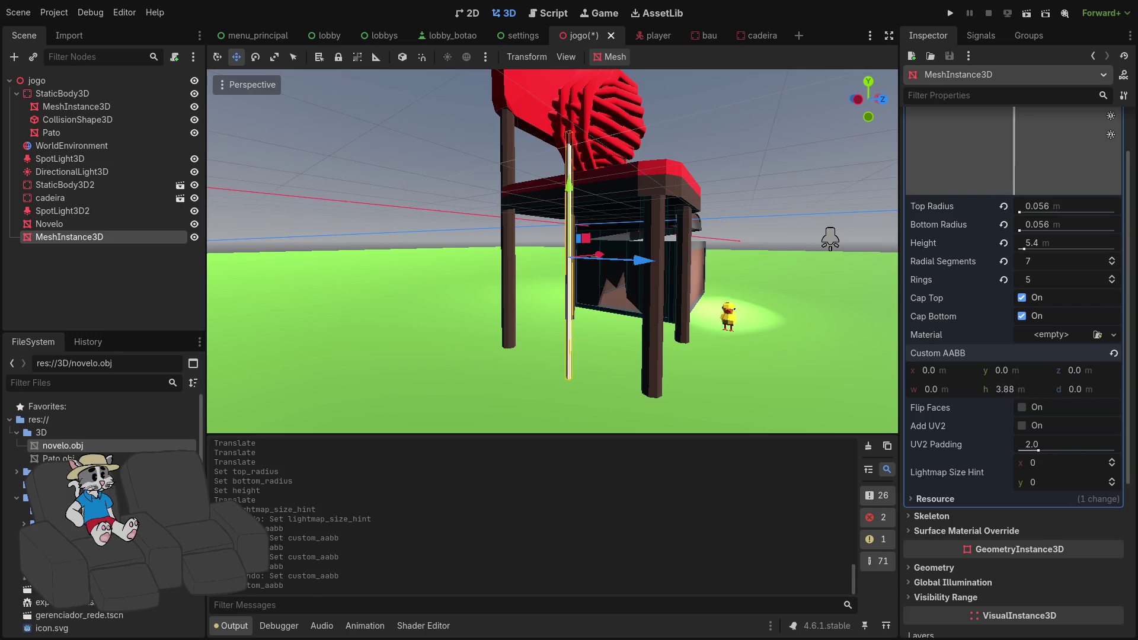
pyautogui.hotkey('ctrl', 'z')
pyautogui.moveTo(954, 390)
pyautogui.mouseDown()
pyautogui.moveTo(966, 389)
pyautogui.moveTo(942, 389)
pyautogui.moveTo(939, 370)
pyautogui.mouseUp()
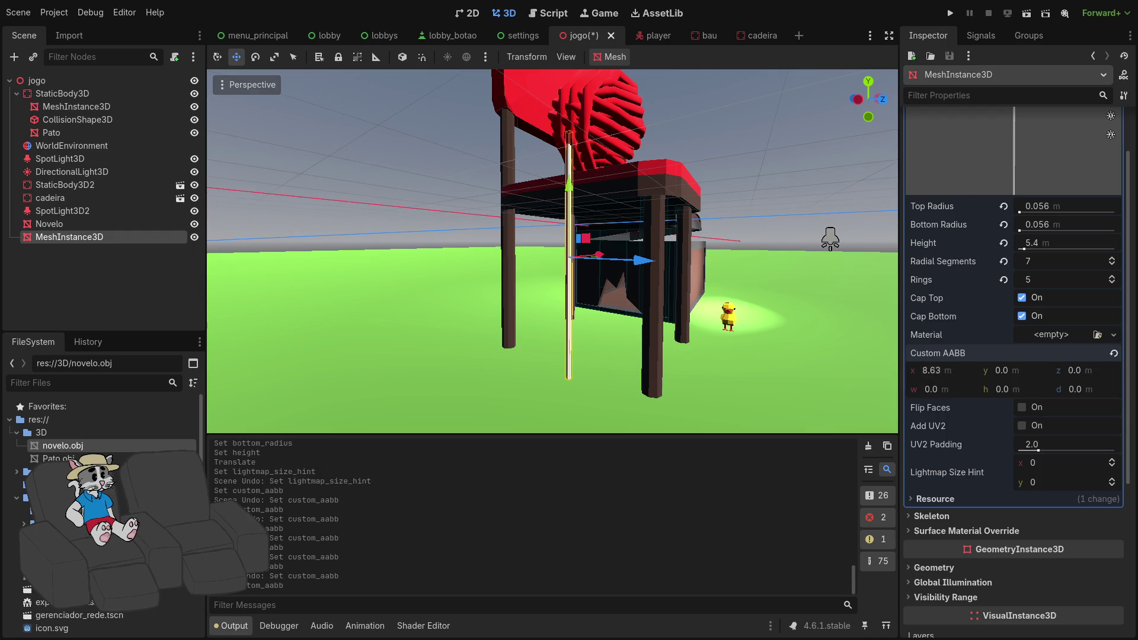
# Undo the AABB x change so all Custom AABB values are 0, then open the Material slot options.
pyautogui.hotkey('ctrl', 'z')
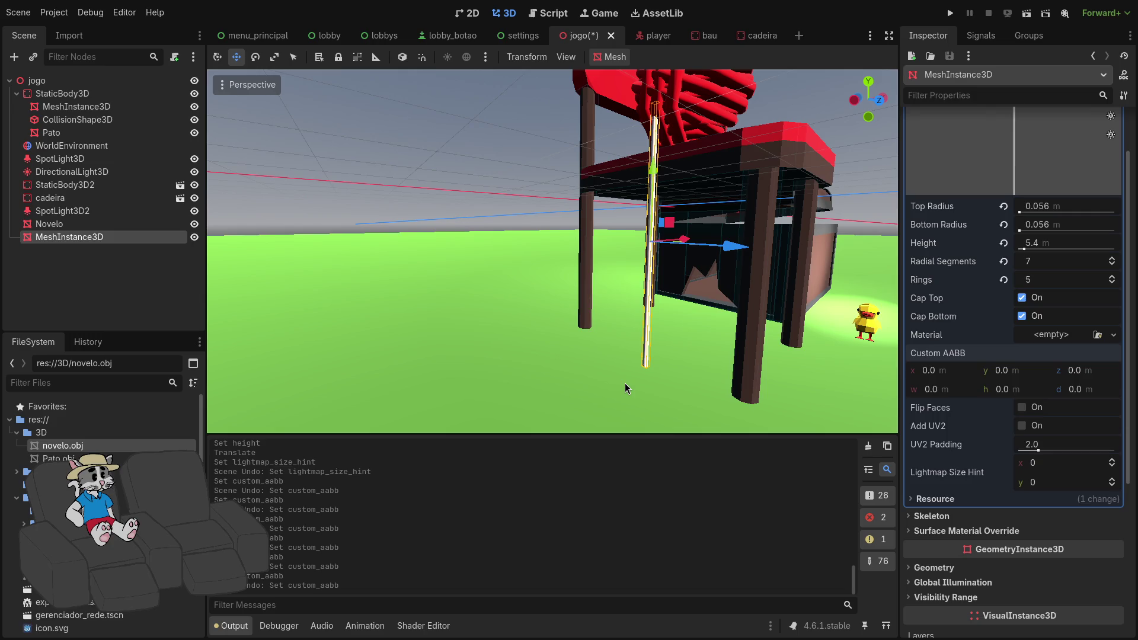
pyautogui.click(1039, 340)
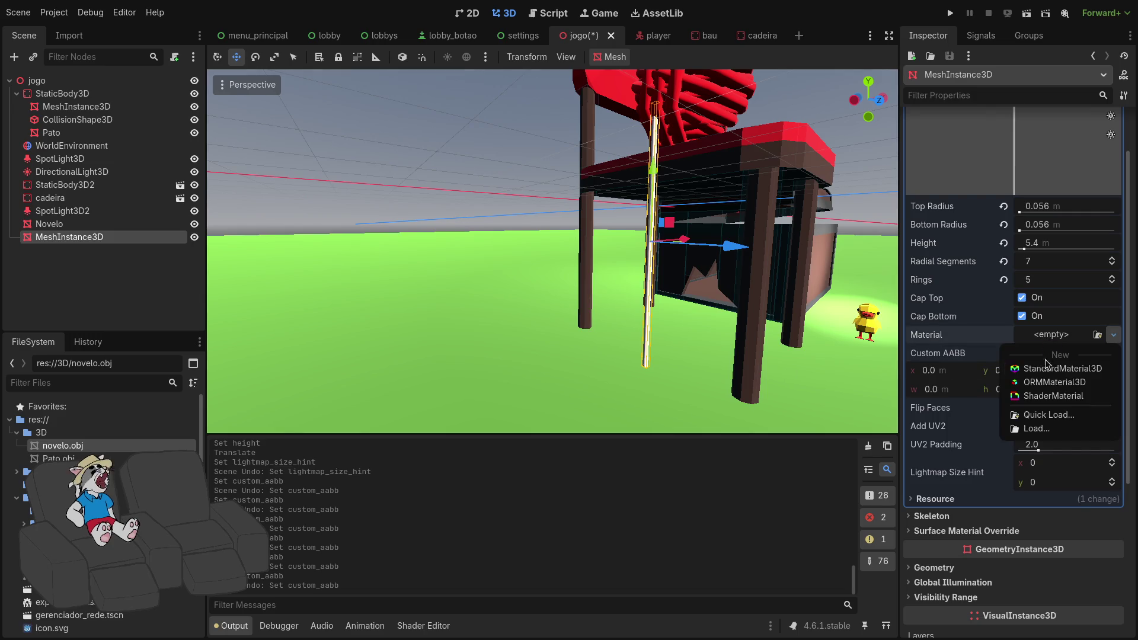
# Add a new StandardMaterial3D to the thin cylinder and give its albedo a red colour.
pyautogui.click(1057, 371)
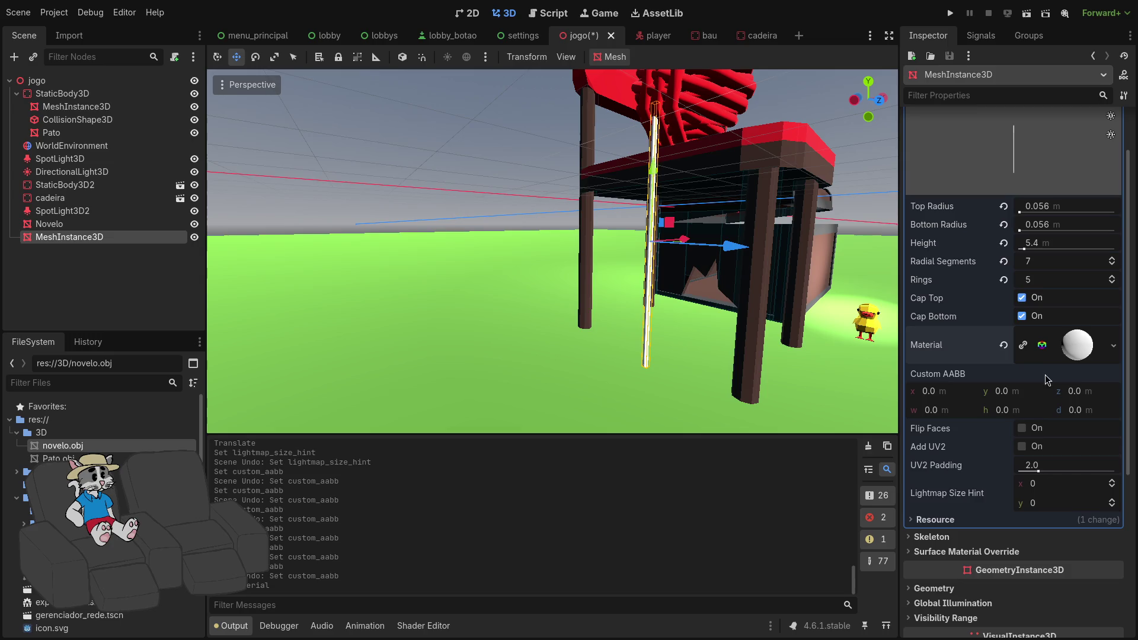
pyautogui.click(1068, 354)
pyautogui.scroll(-3, 1004, 437)
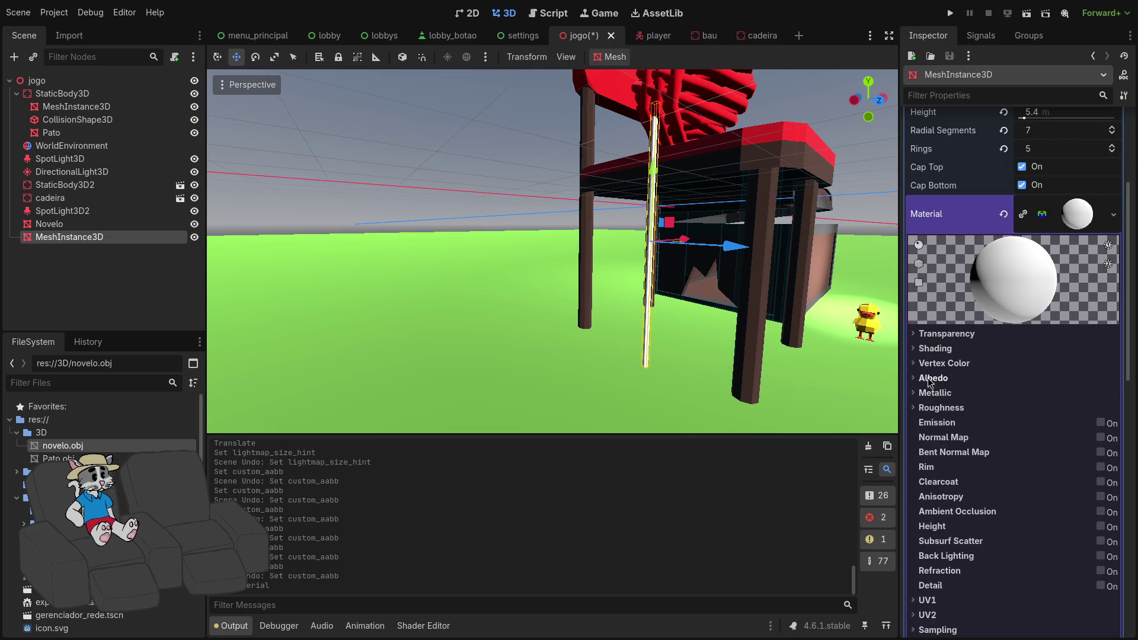
pyautogui.click(933, 378)
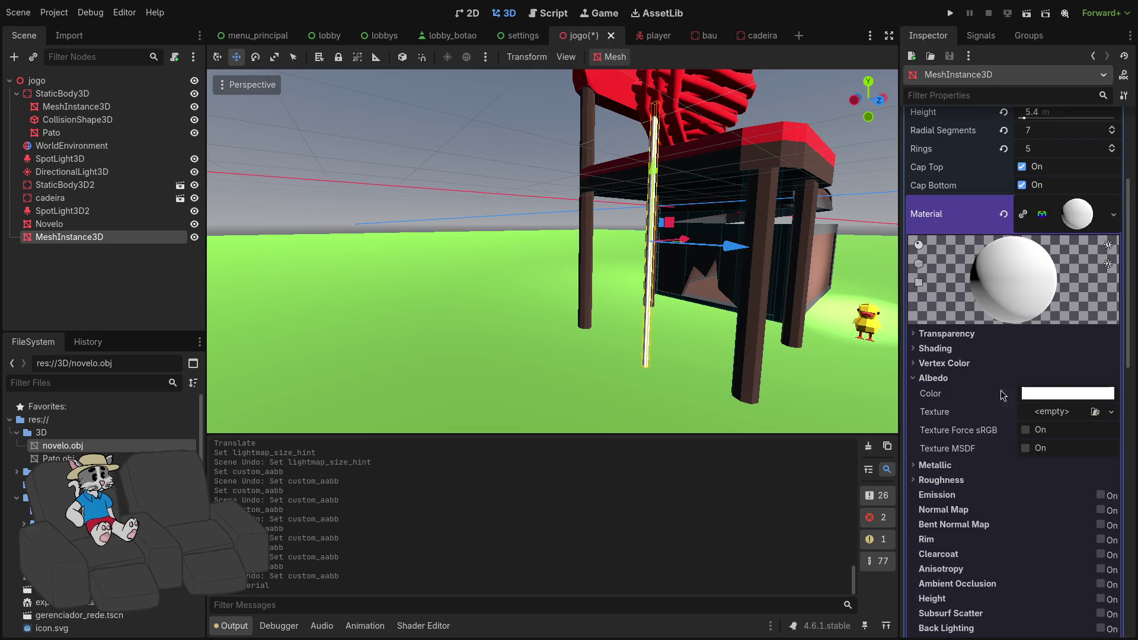
pyautogui.click(1037, 393)
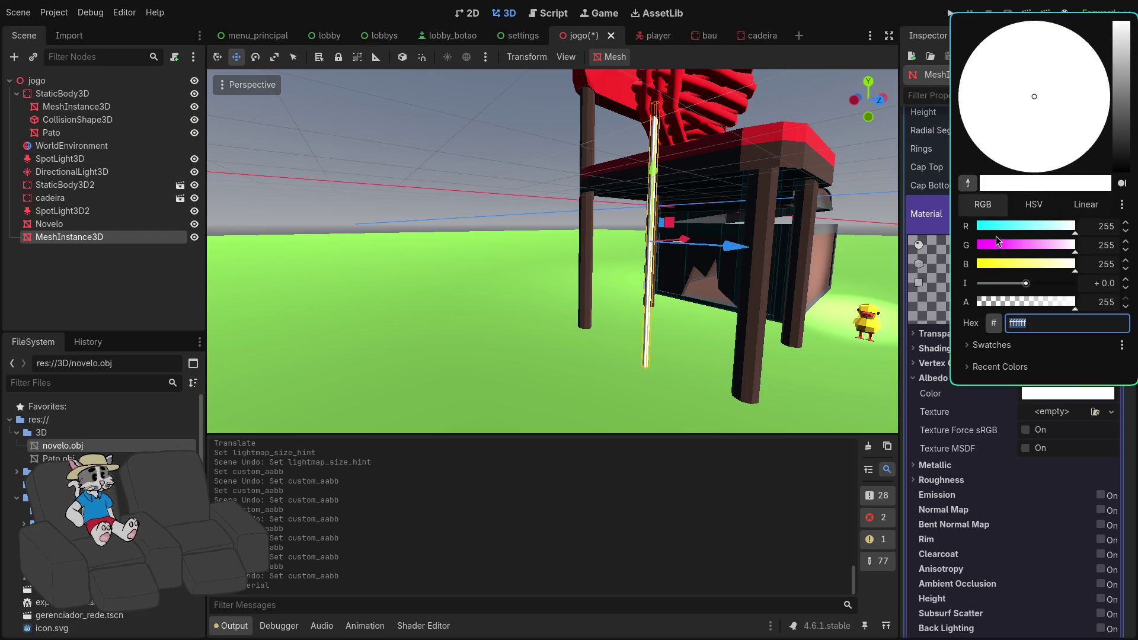
pyautogui.click(997, 244)
pyautogui.click(1002, 263)
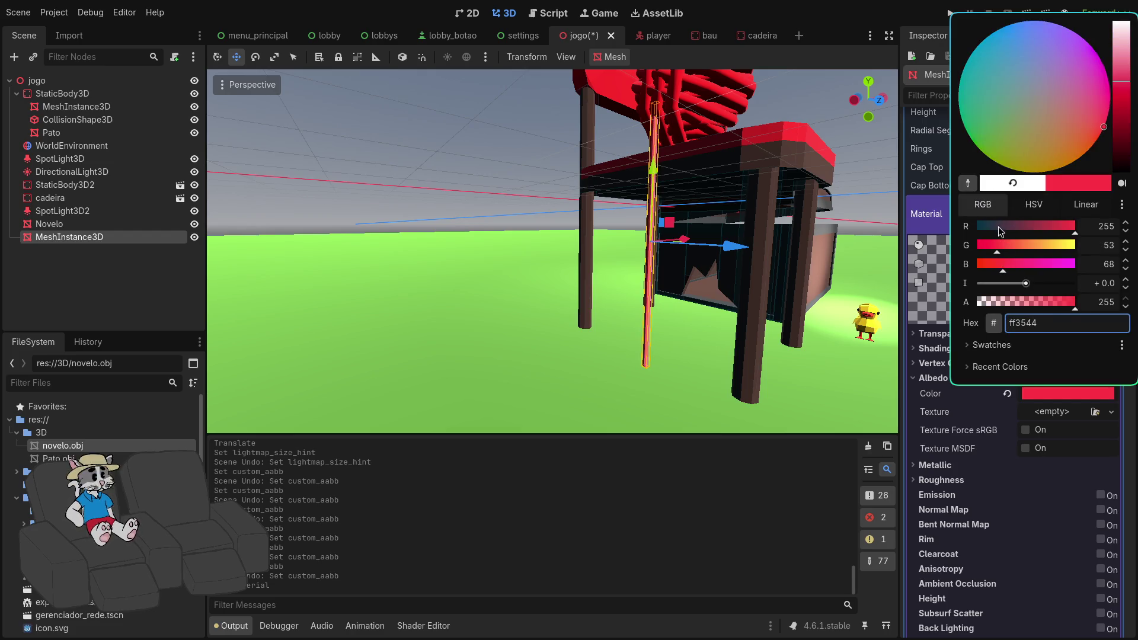
pyautogui.moveTo(1022, 229); pyautogui.dragTo(1053, 233)
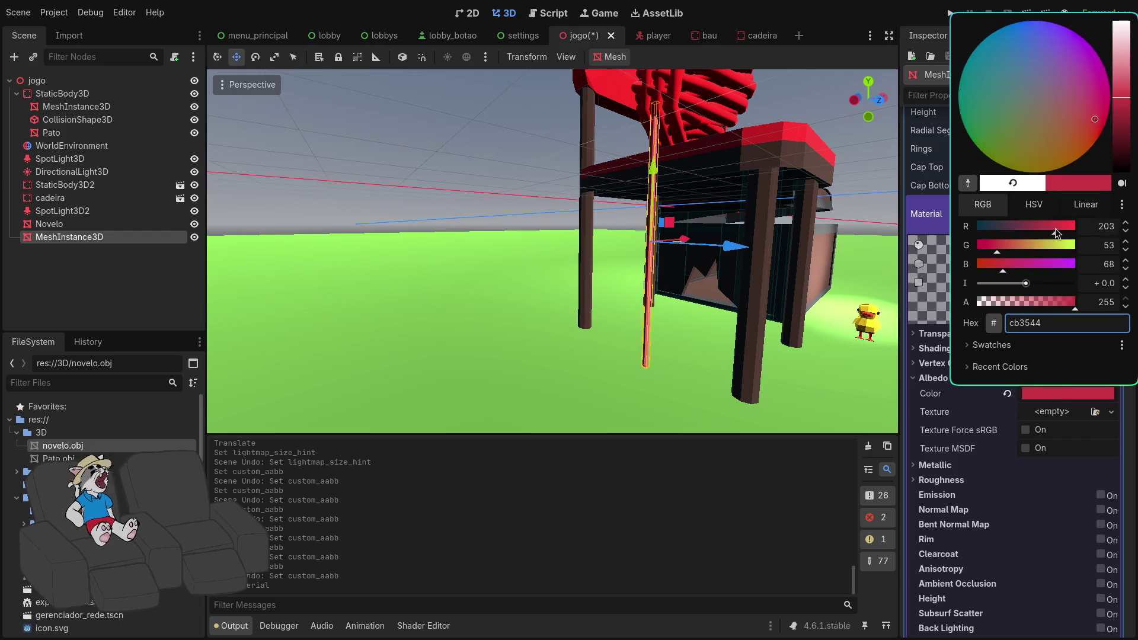
pyautogui.click(736, 237)
# Fine-tune the albedo RGB values to the bright red de0500.
pyautogui.moveTo(584, 287)
pyautogui.mouseDown()
pyautogui.moveTo(563, 322)
pyautogui.moveTo(475, 318)
pyautogui.moveTo(558, 299)
pyautogui.moveTo(624, 308)
pyautogui.moveTo(569, 302)
pyautogui.moveTo(507, 275)
pyautogui.mouseUp()
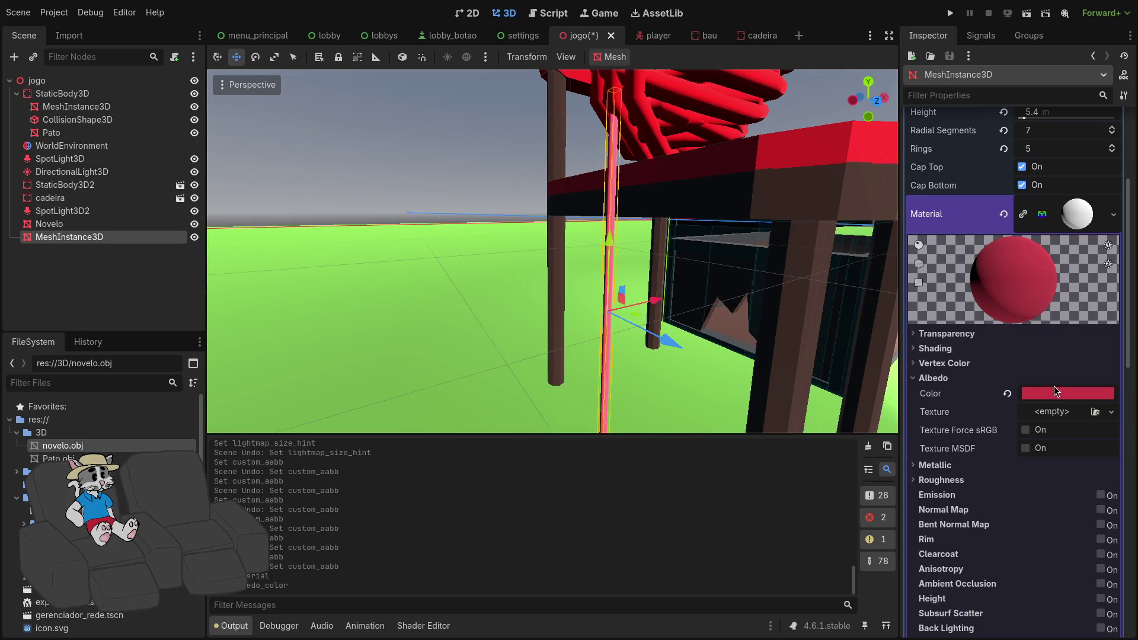
pyautogui.click(1066, 393)
pyautogui.click(1122, 144)
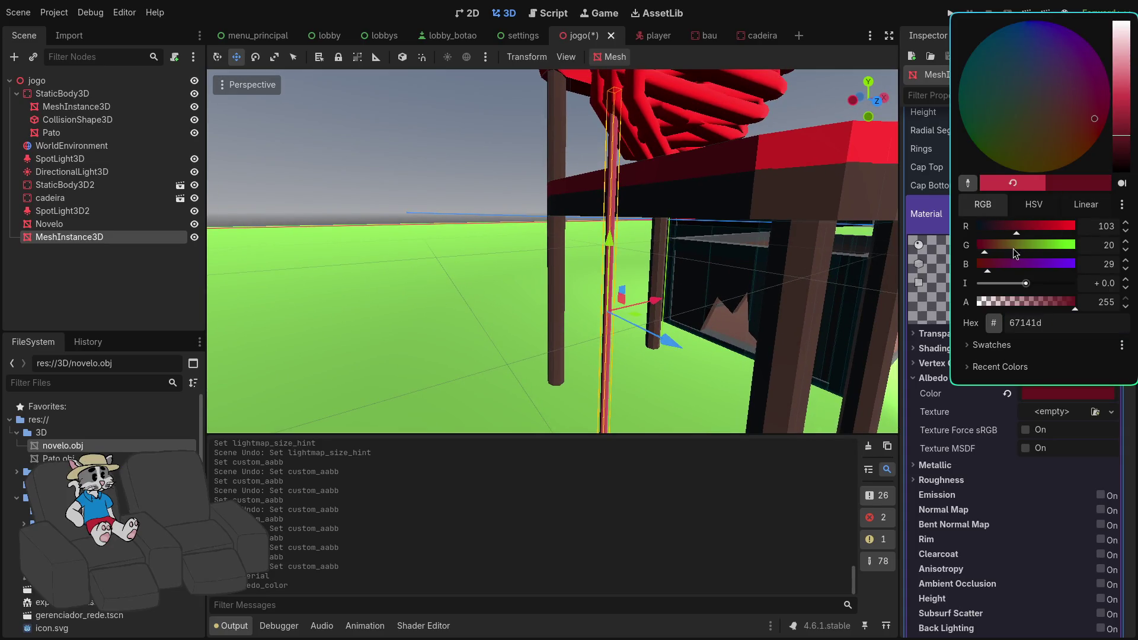
pyautogui.click(1040, 226)
pyautogui.moveTo(987, 265); pyautogui.dragTo(979, 250)
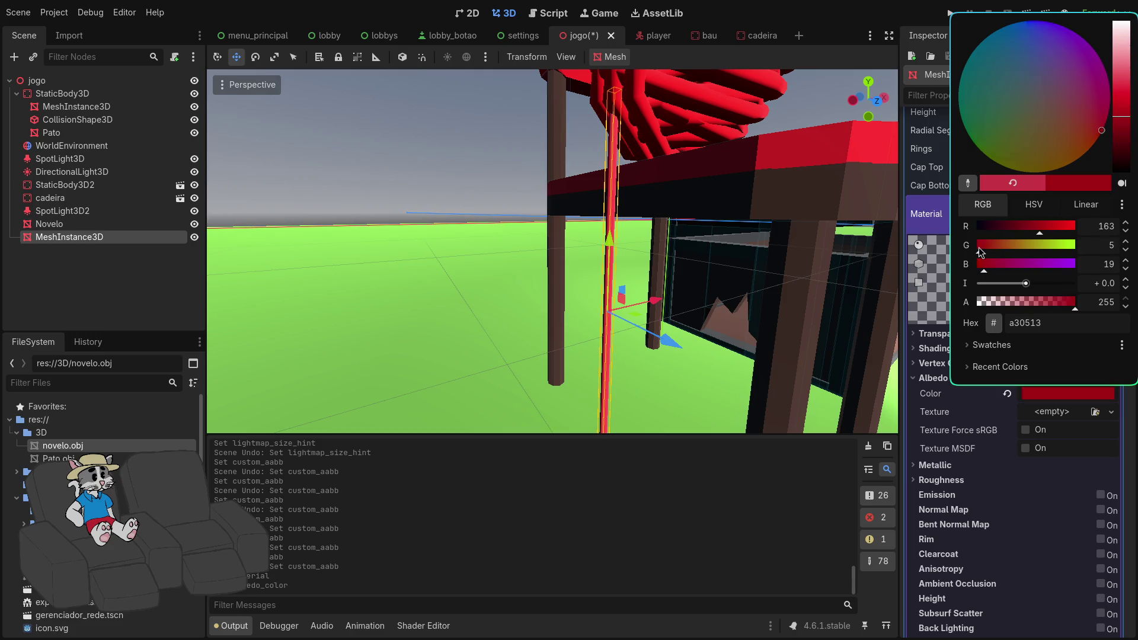
pyautogui.click(979, 268)
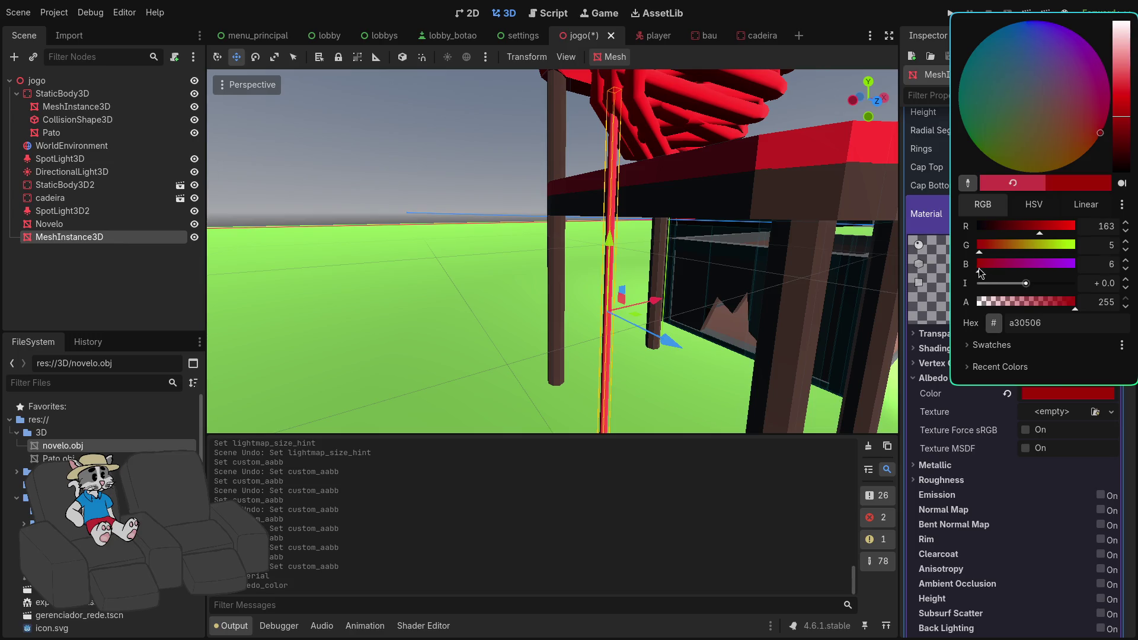
pyautogui.click(1062, 232)
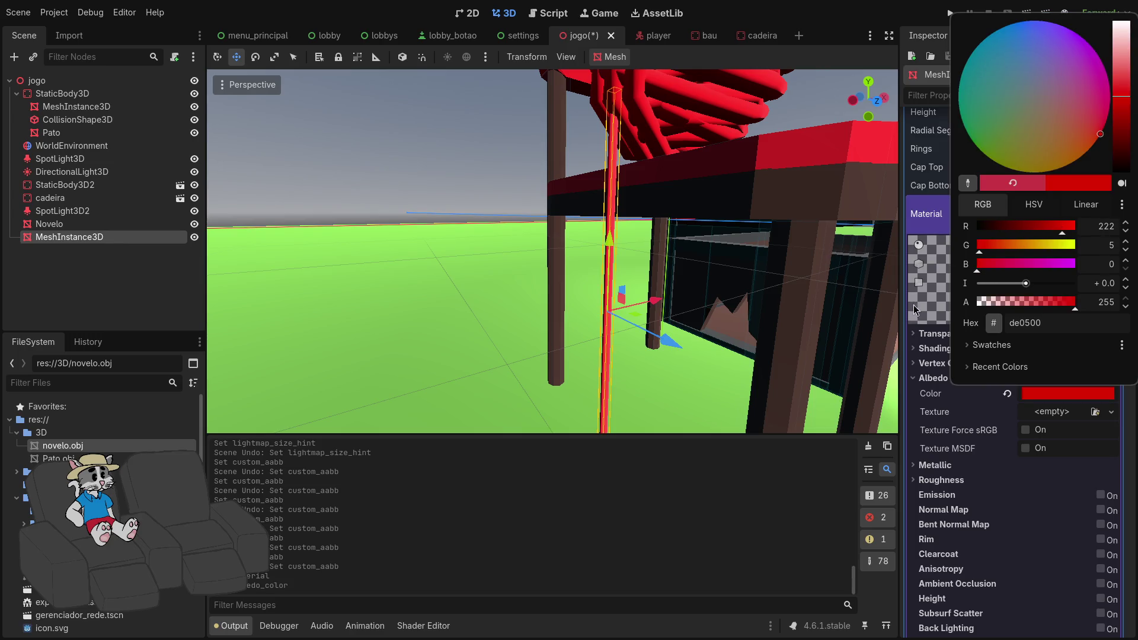
pyautogui.click(813, 266)
pyautogui.scroll(-5, 669, 279)
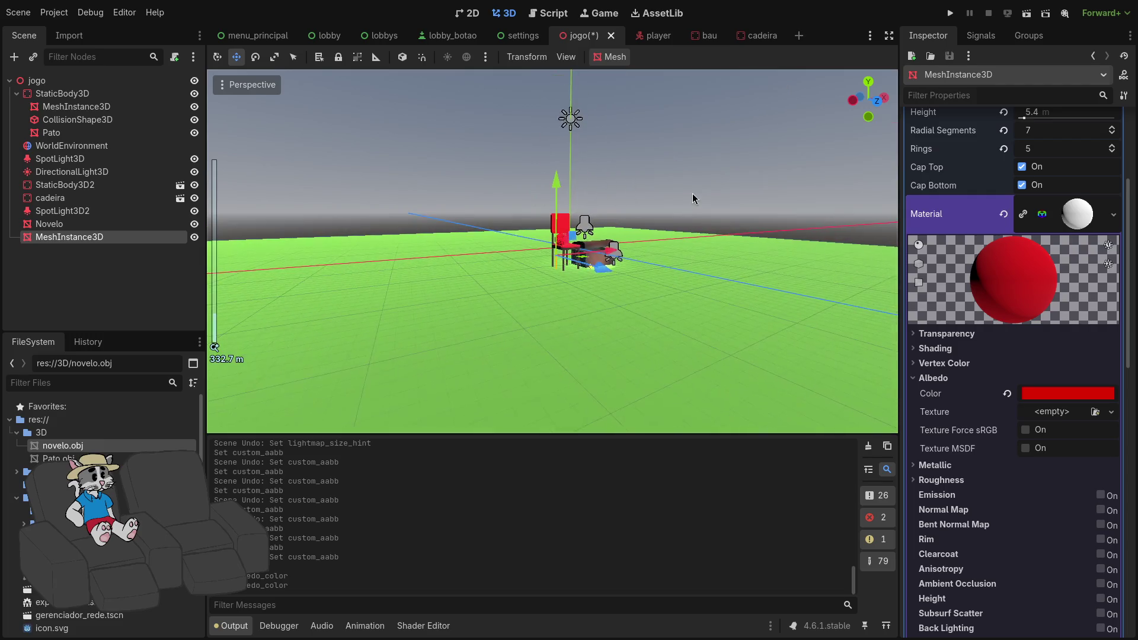
# Clear the selection, bring the view back to the chair, and reselect the red cylinder.
pyautogui.click(638, 261)
pyautogui.scroll(5, 639, 262)
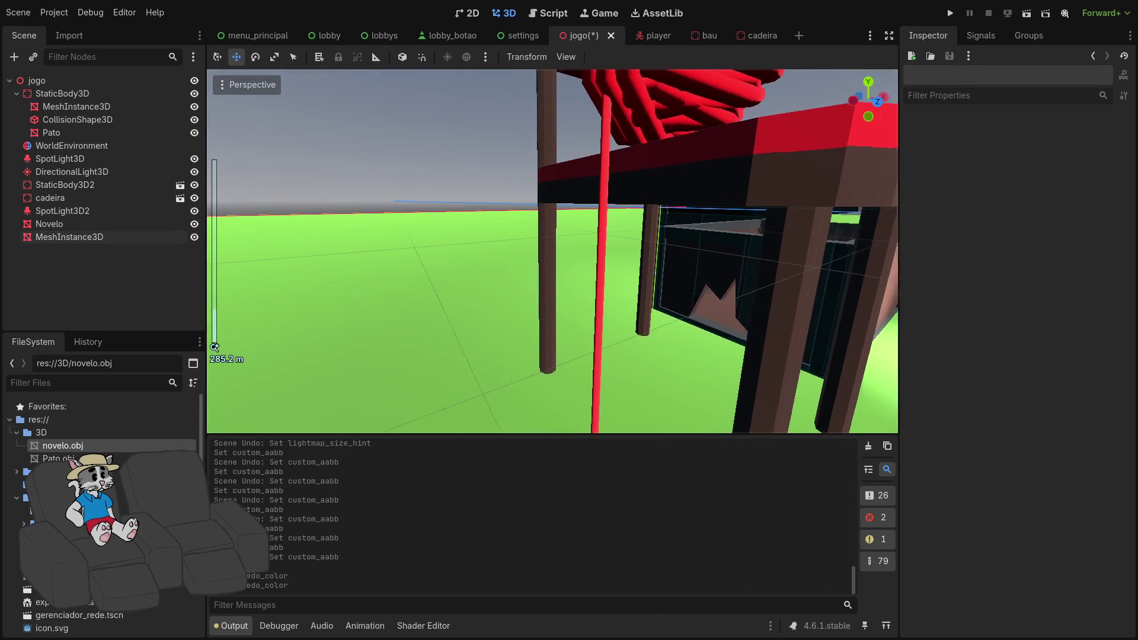
pyautogui.moveTo(214, 346)
pyautogui.mouseDown()
pyautogui.moveTo(215, 332)
pyautogui.moveTo(644, 257)
pyautogui.mouseUp()
pyautogui.click(595, 212)
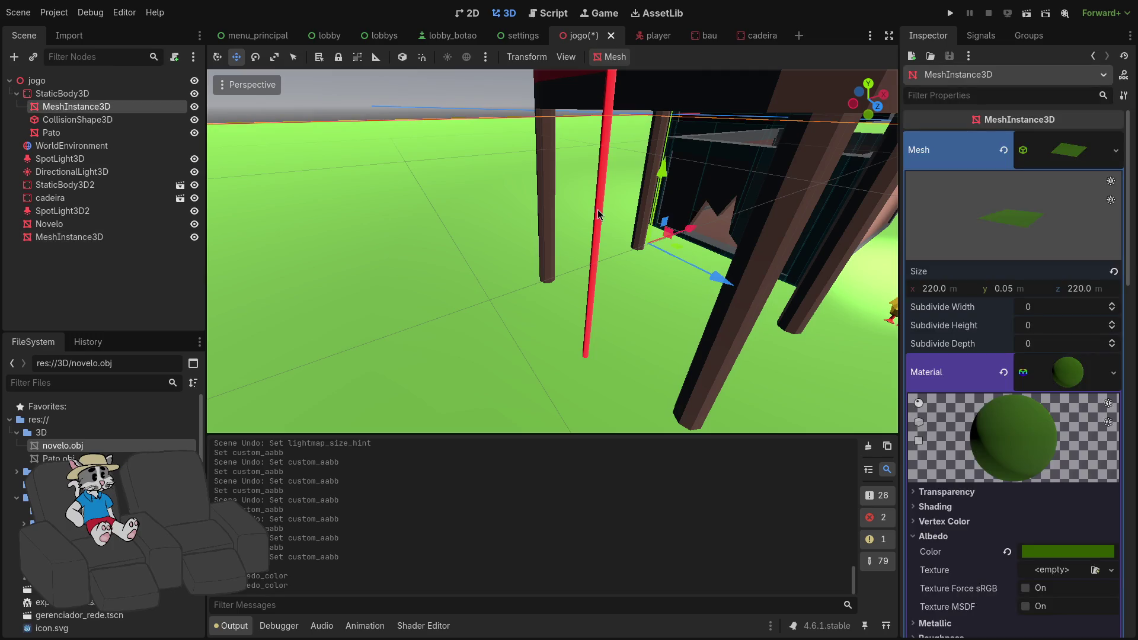
pyautogui.click(597, 215)
pyautogui.scroll(-2, 1021, 356)
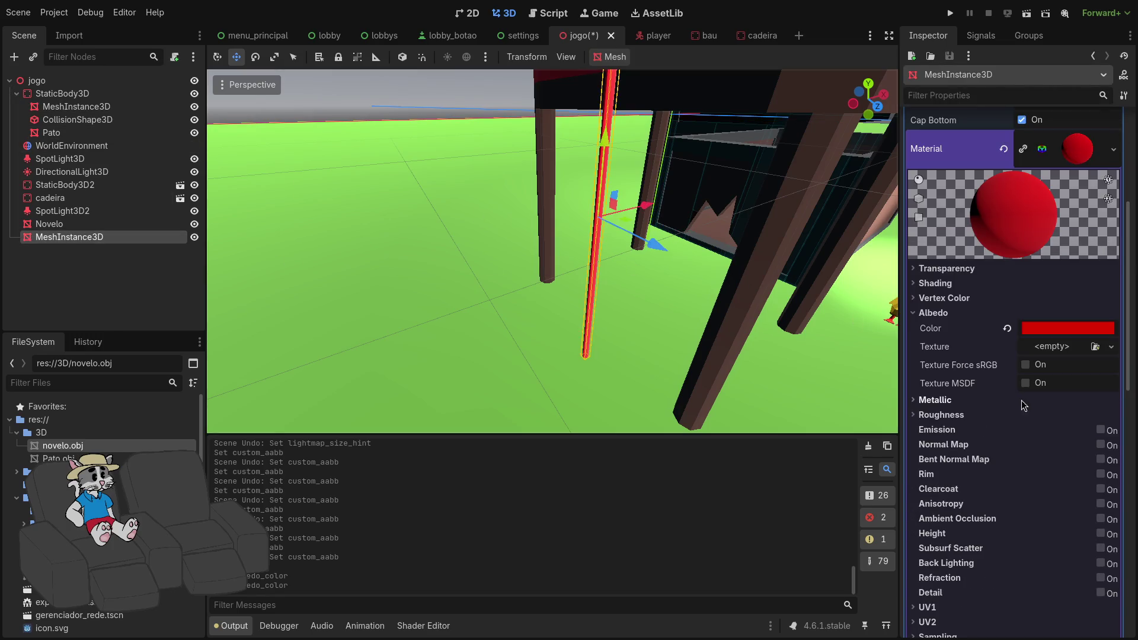
pyautogui.scroll(-6, 1014, 396)
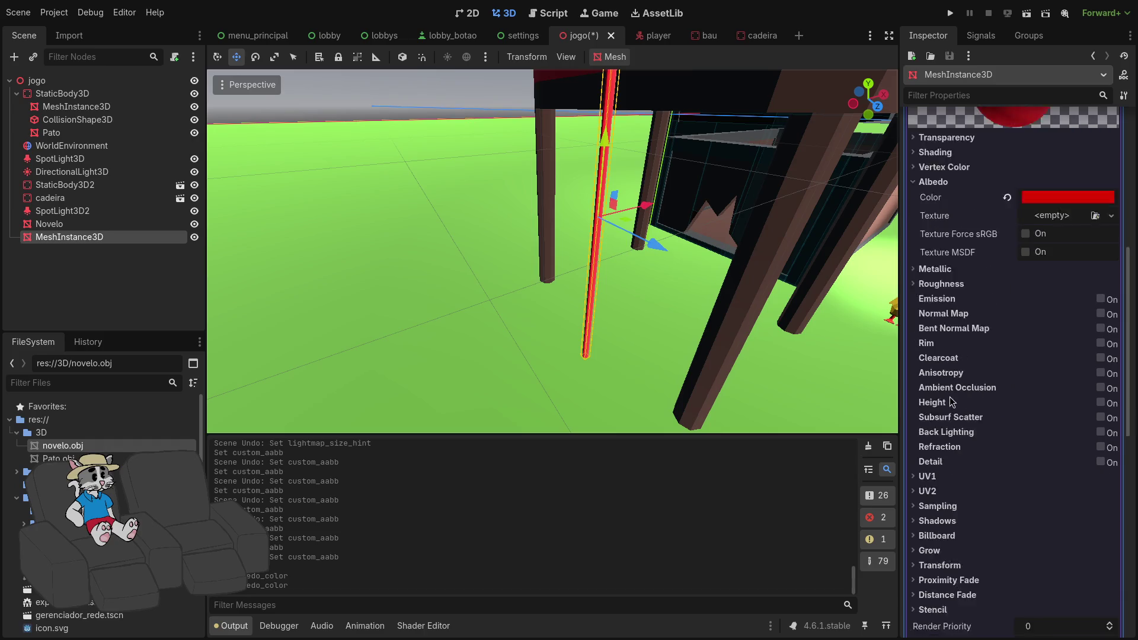
pyautogui.scroll(8, 958, 381)
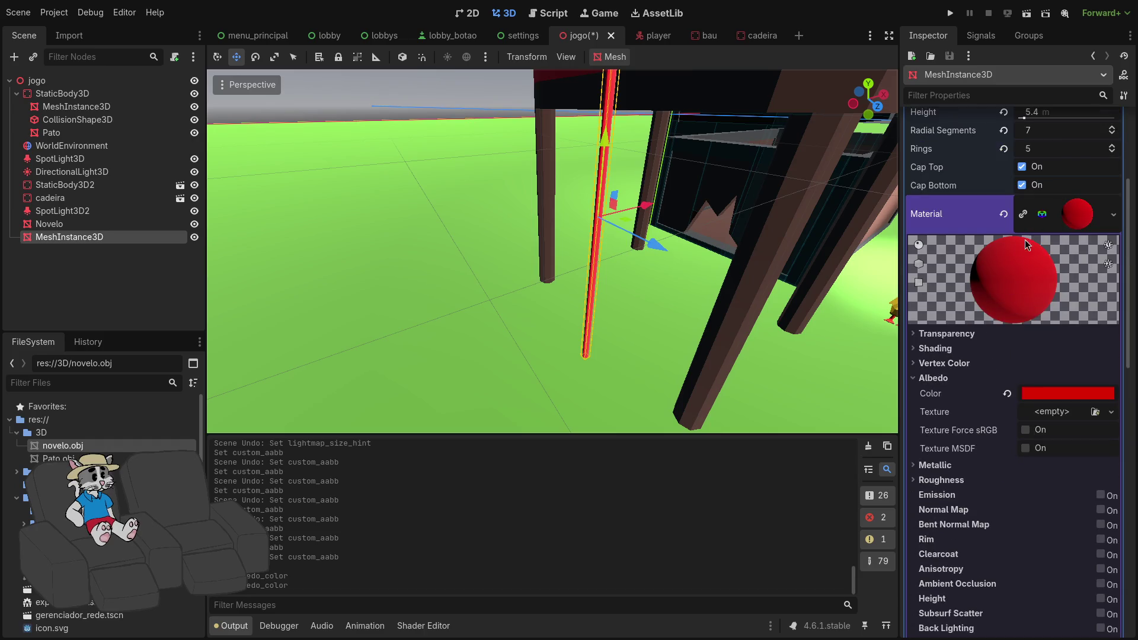
pyautogui.click(1097, 215)
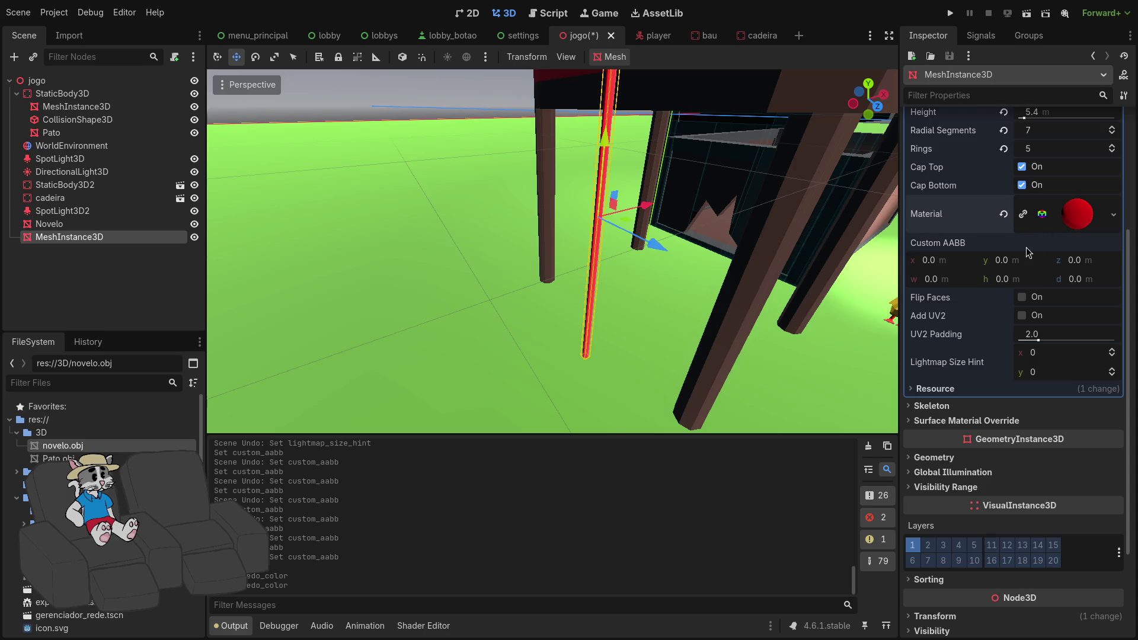
pyautogui.click(960, 408)
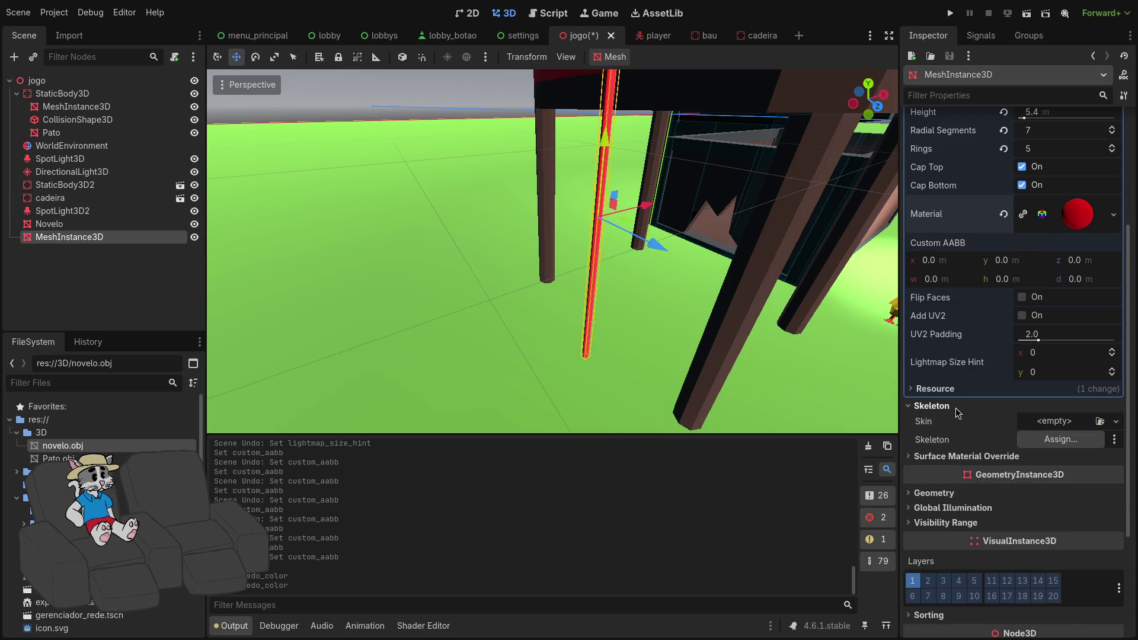
pyautogui.click(1058, 422)
pyautogui.click(1062, 456)
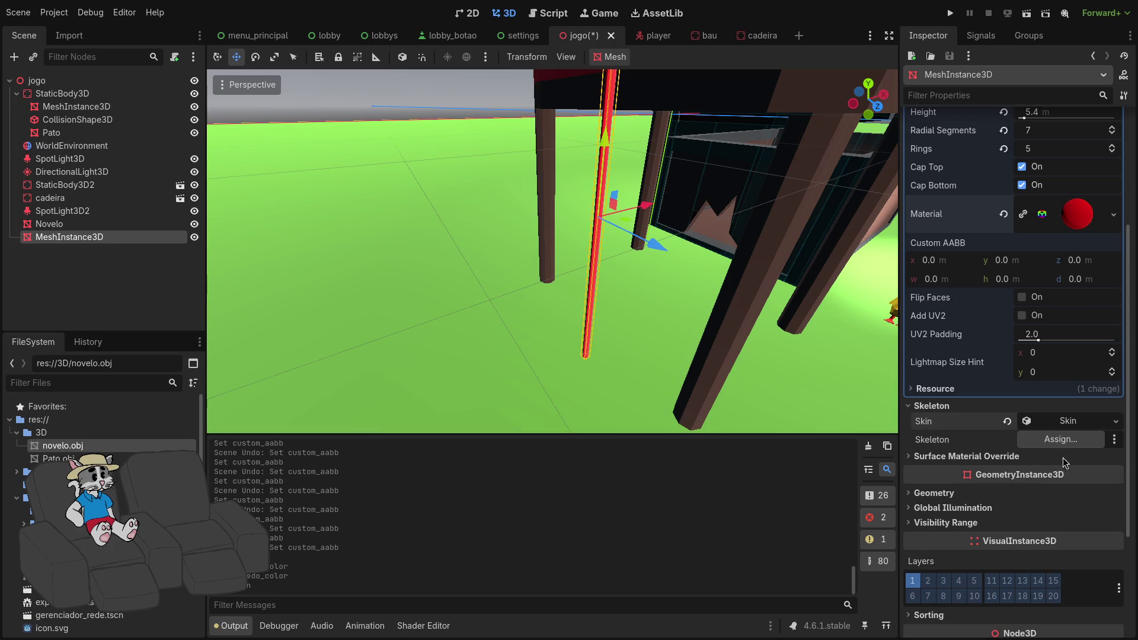
pyautogui.moveTo(1045, 450); pyautogui.dragTo(1066, 450)
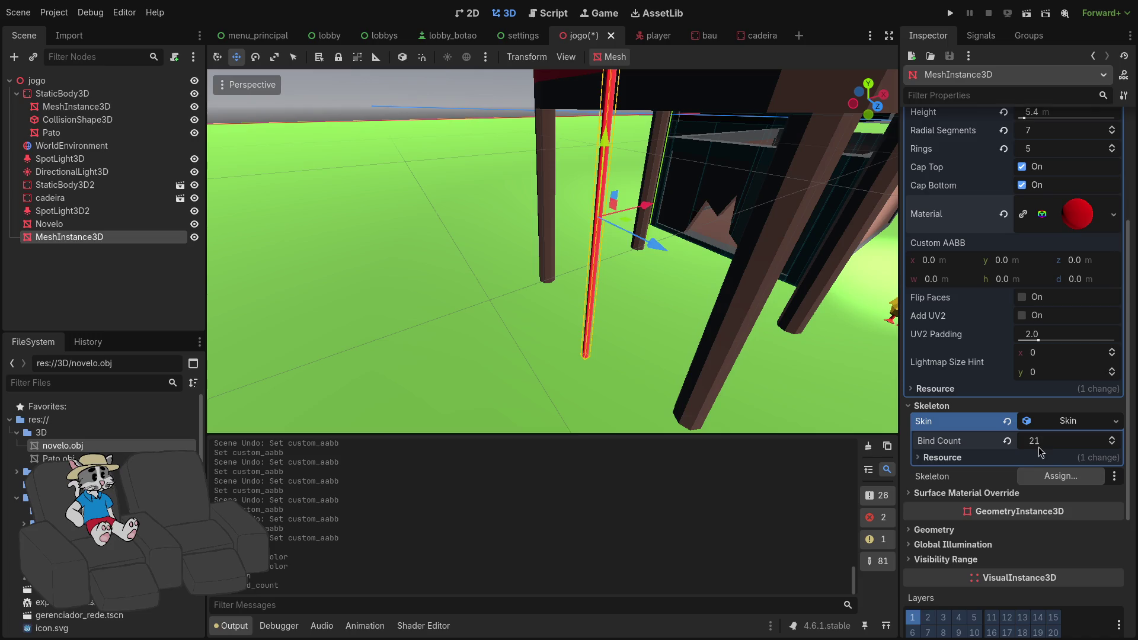
pyautogui.click(948, 458)
pyautogui.click(955, 458)
pyautogui.click(1060, 476)
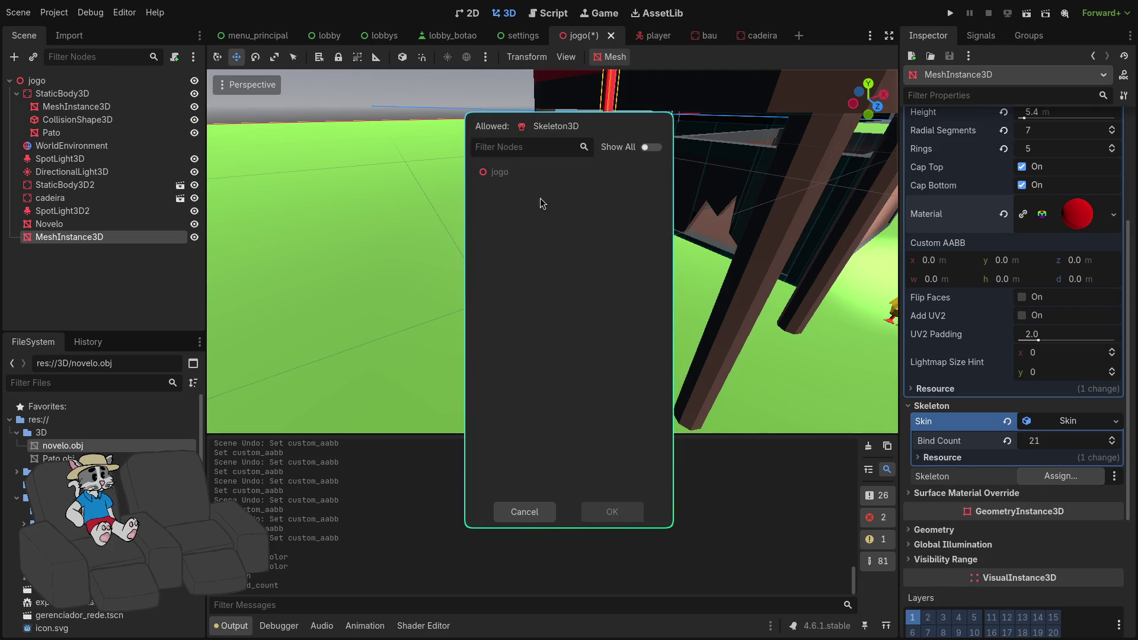
pyautogui.click(533, 512)
pyautogui.click(1007, 420)
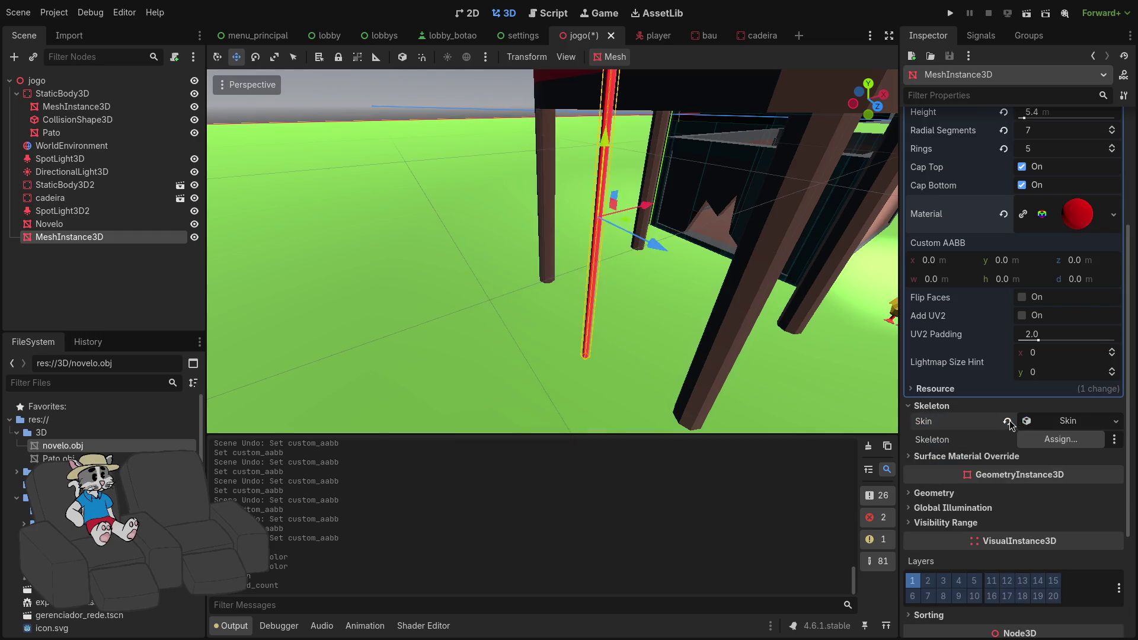
pyautogui.scroll(-2, 1014, 456)
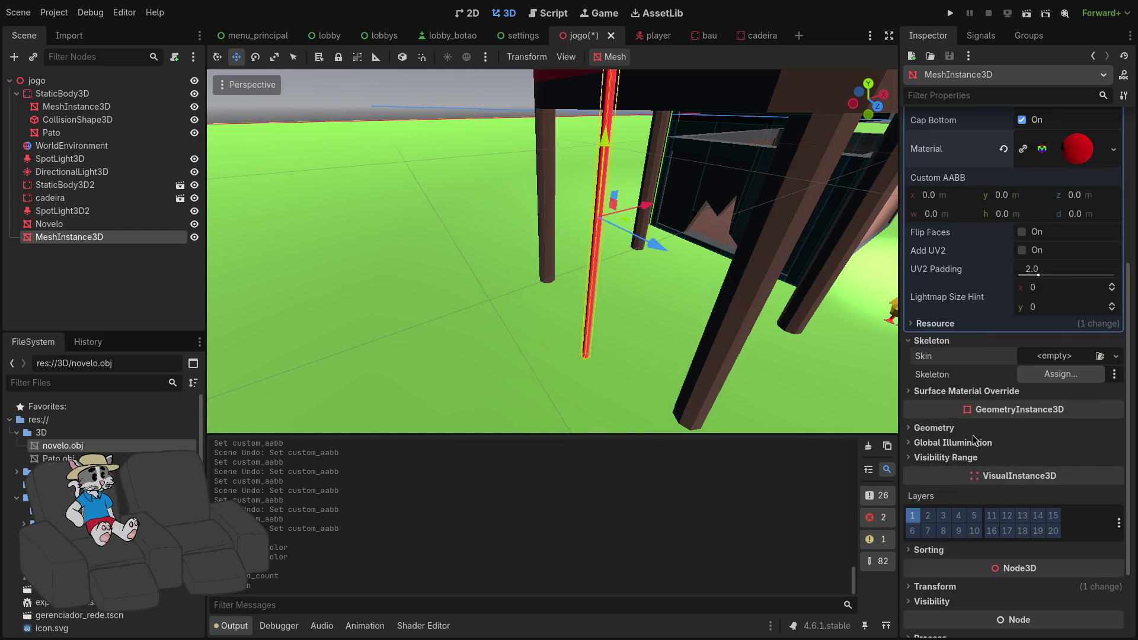
pyautogui.click(934, 428)
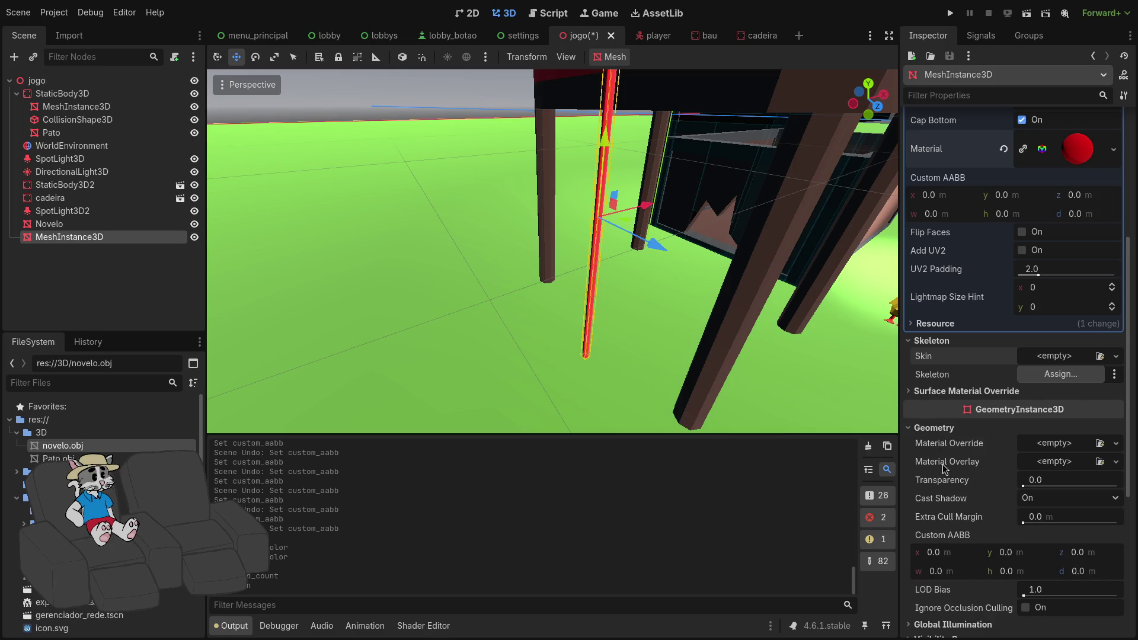
# Try different Custom AABB width, height and depth values, then revert them to zero.
pyautogui.moveTo(951, 571); pyautogui.dragTo(960, 570)
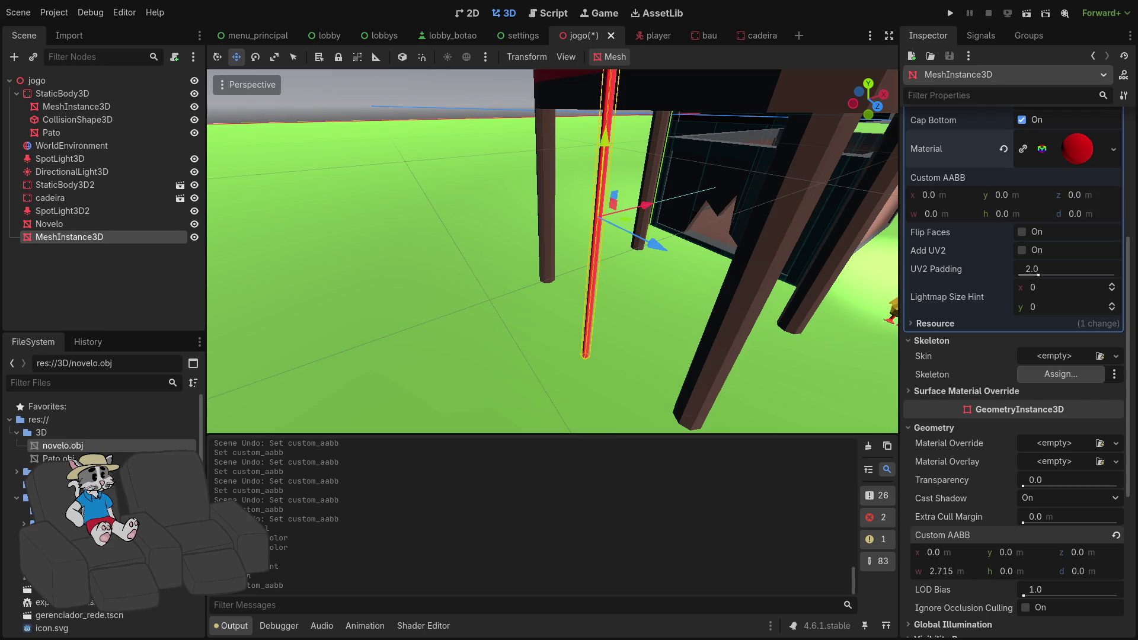
pyautogui.moveTo(1012, 580); pyautogui.dragTo(995, 580)
pyautogui.moveTo(1085, 571); pyautogui.dragTo(1076, 571)
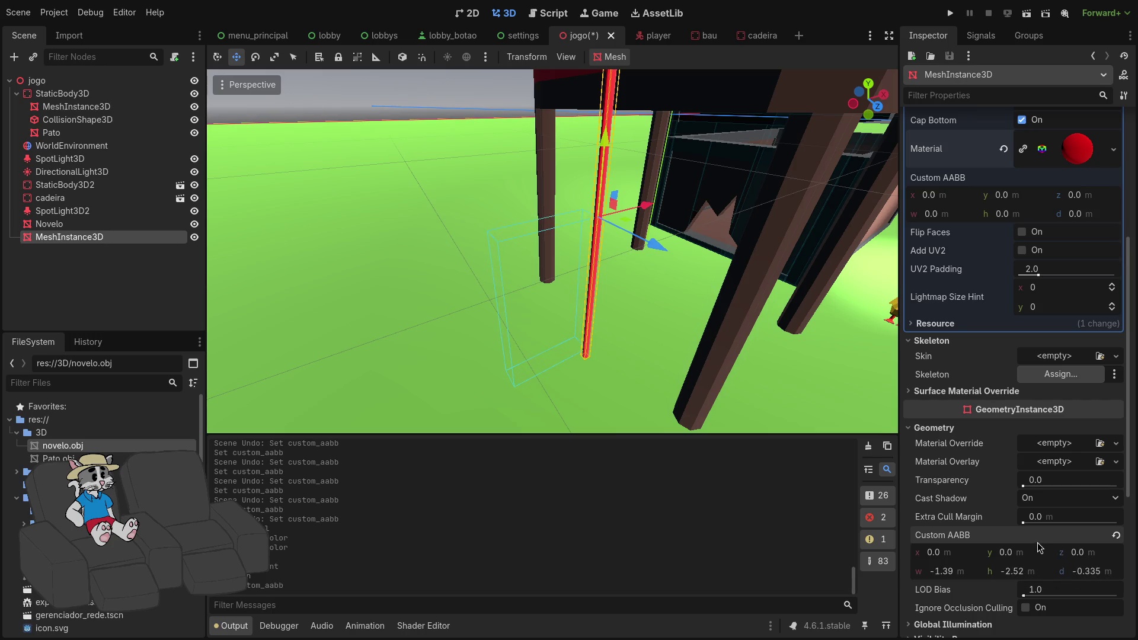
pyautogui.scroll(5, 729, 477)
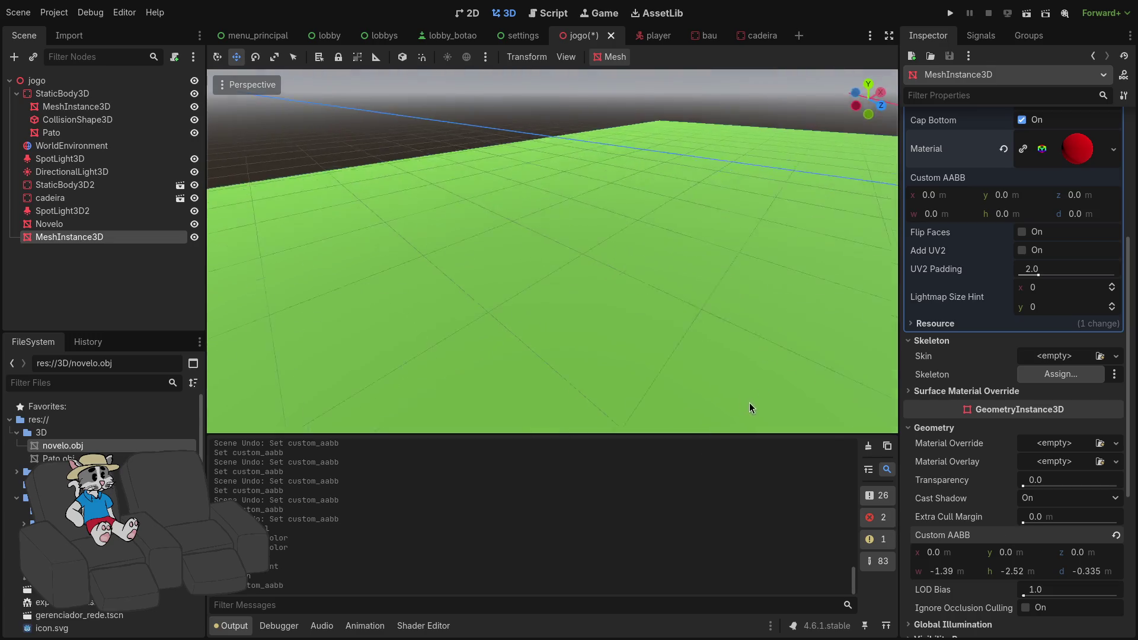
pyautogui.scroll(-5, 696, 393)
pyautogui.scroll(8, 696, 392)
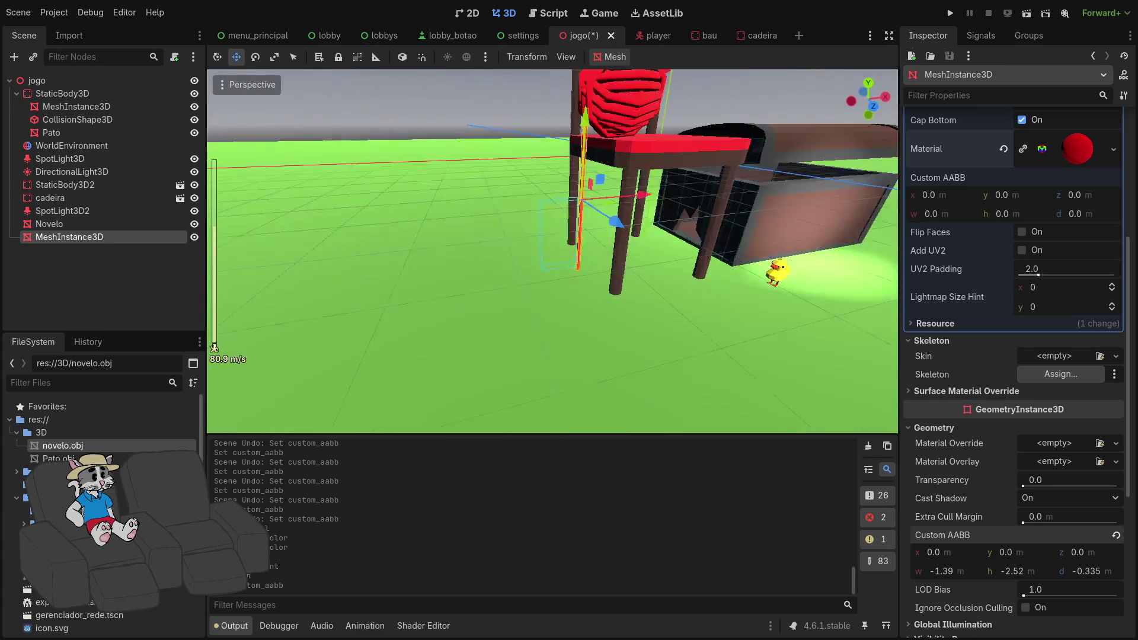
pyautogui.scroll(-1, 700, 345)
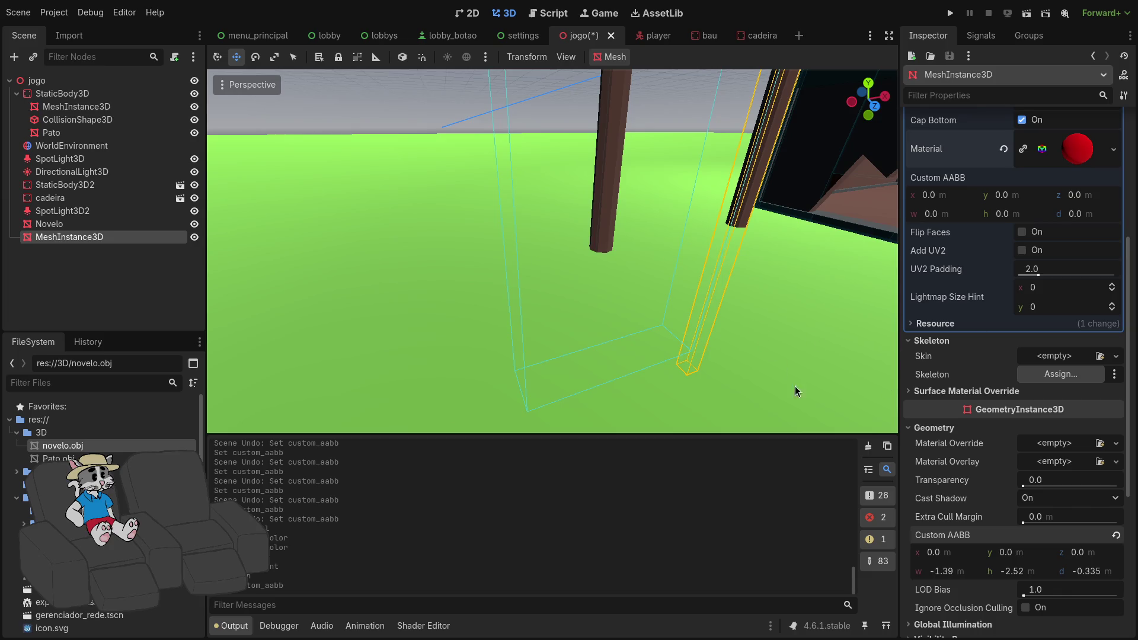
pyautogui.click(1116, 535)
pyautogui.scroll(-1, 1034, 540)
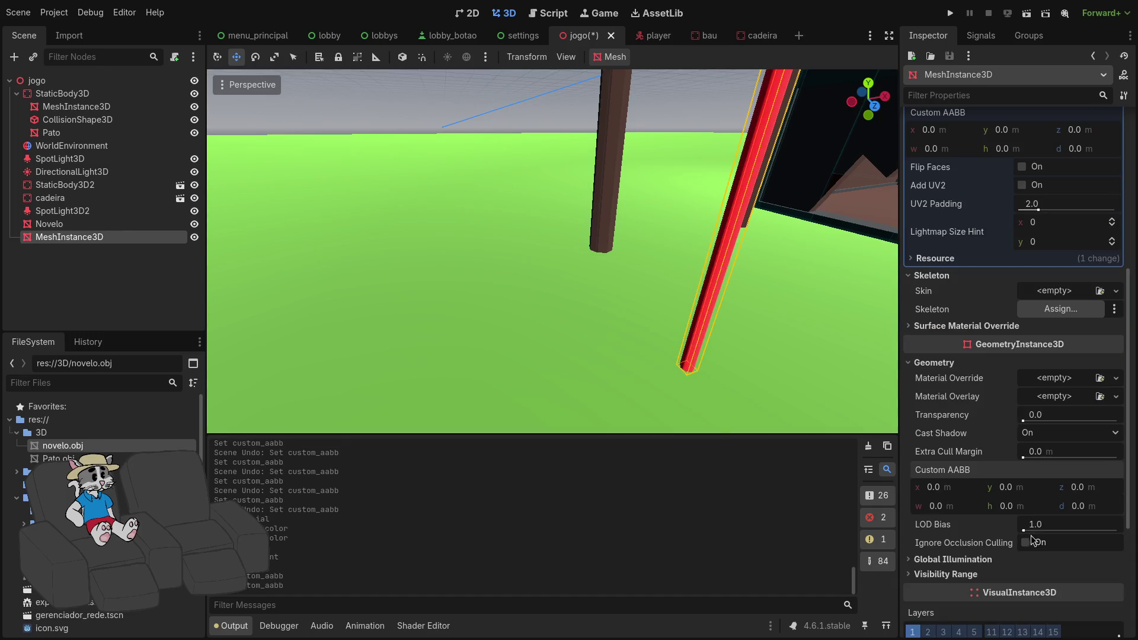
# Lower LOD Bias to 0.001 and check the Global Illumination, Visibility Range and Sorting sections.
pyautogui.moveTo(1034, 525); pyautogui.dragTo(1059, 528)
pyautogui.scroll(-1, 965, 504)
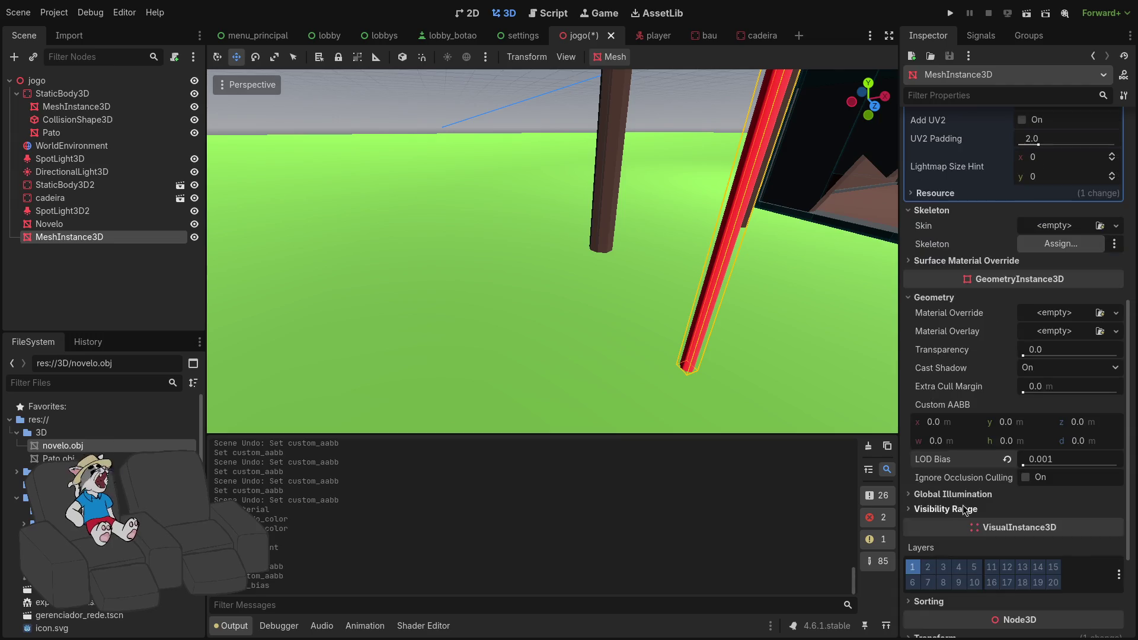
pyautogui.scroll(-1, 964, 504)
pyautogui.click(948, 431)
pyautogui.click(948, 432)
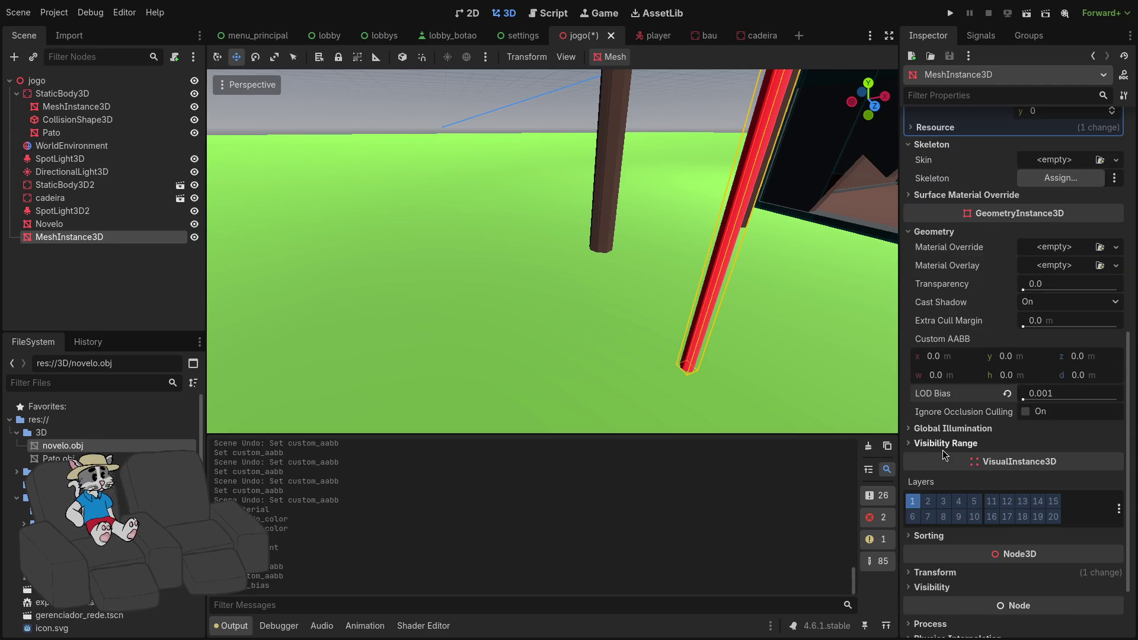
pyautogui.click(942, 448)
pyautogui.click(938, 446)
pyautogui.scroll(-1, 937, 447)
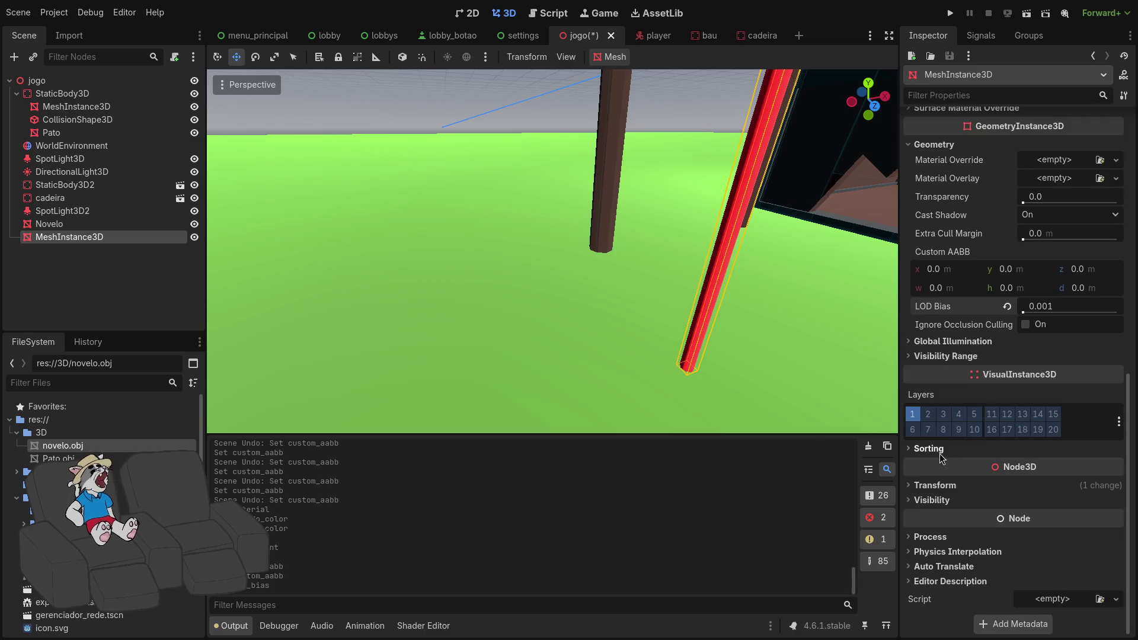
pyautogui.click(940, 452)
# Collapse Sorting and expand the rod's Transform (position -4.883, -1.079, 2.811) and Visibility sections.
pyautogui.moveTo(1022, 467); pyautogui.dragTo(1074, 467)
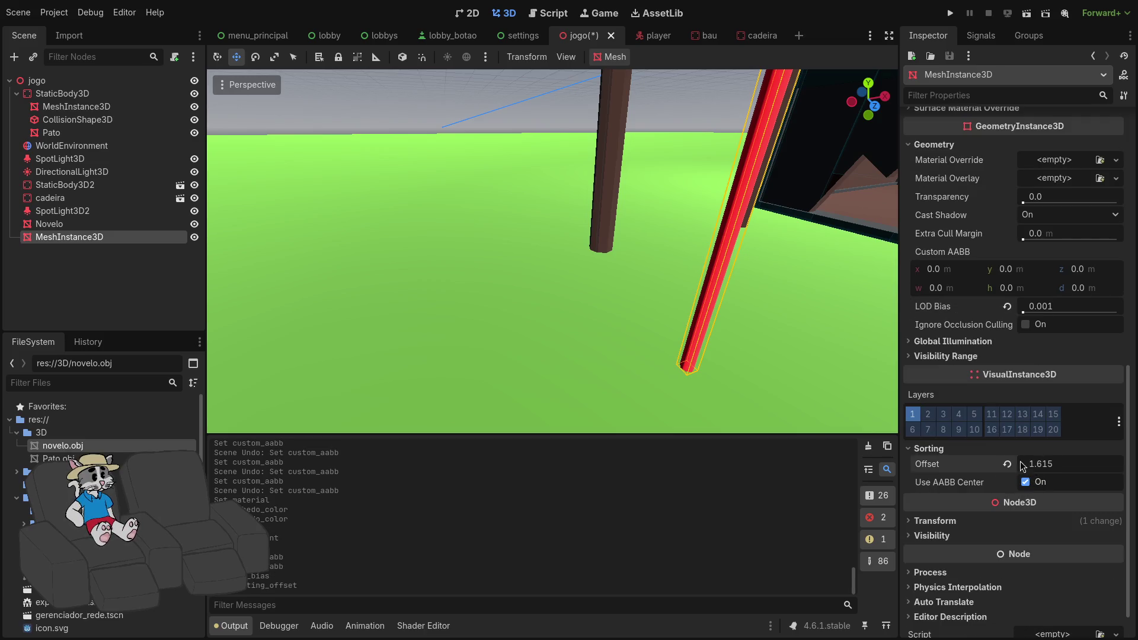
pyautogui.click(955, 450)
pyautogui.click(961, 488)
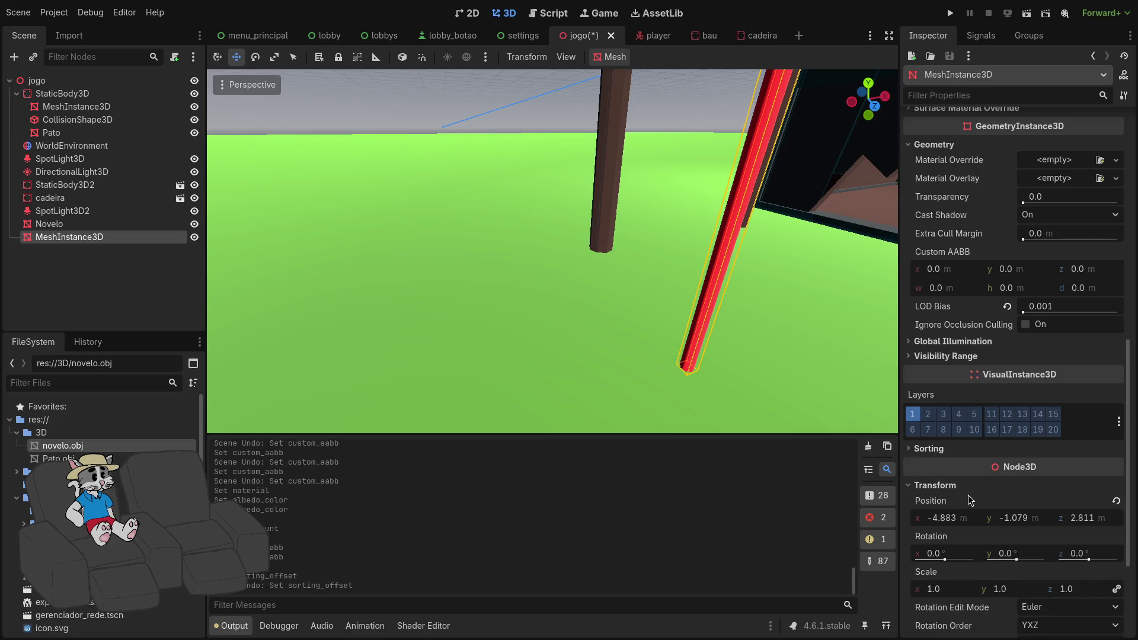
pyautogui.scroll(-2, 972, 584)
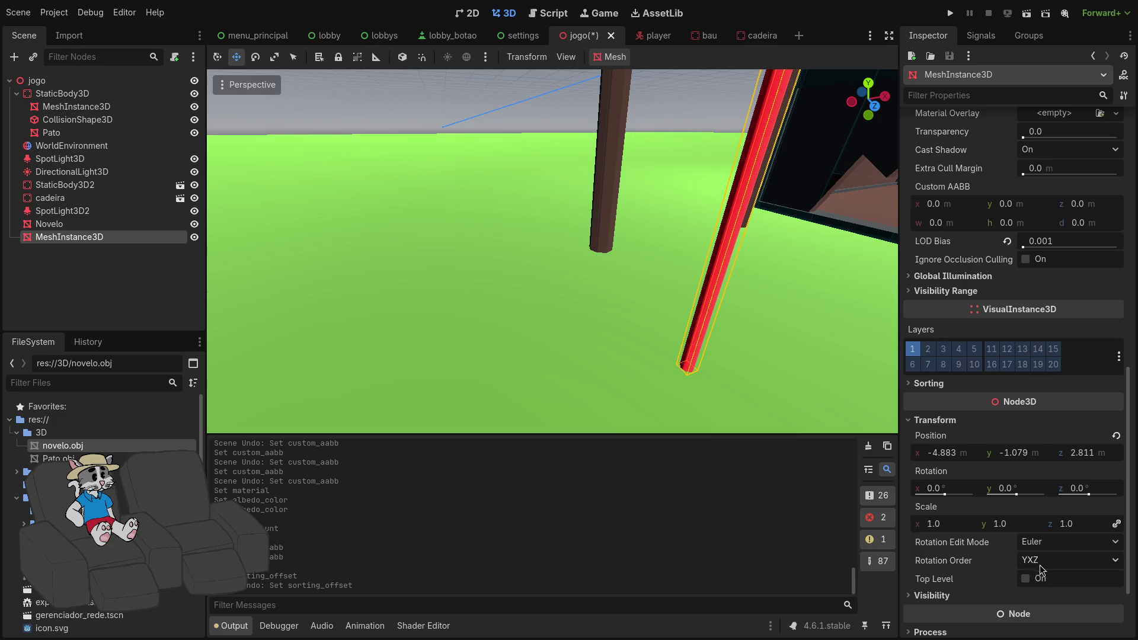
pyautogui.click(942, 595)
pyautogui.scroll(-4, 943, 595)
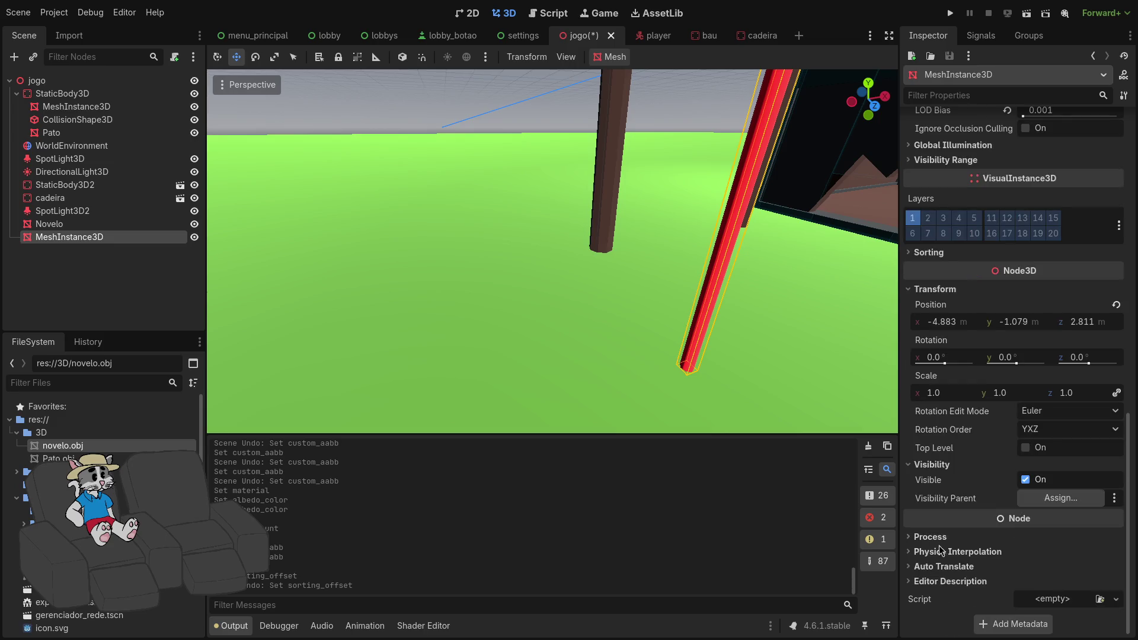
pyautogui.scroll(-10, 836, 422)
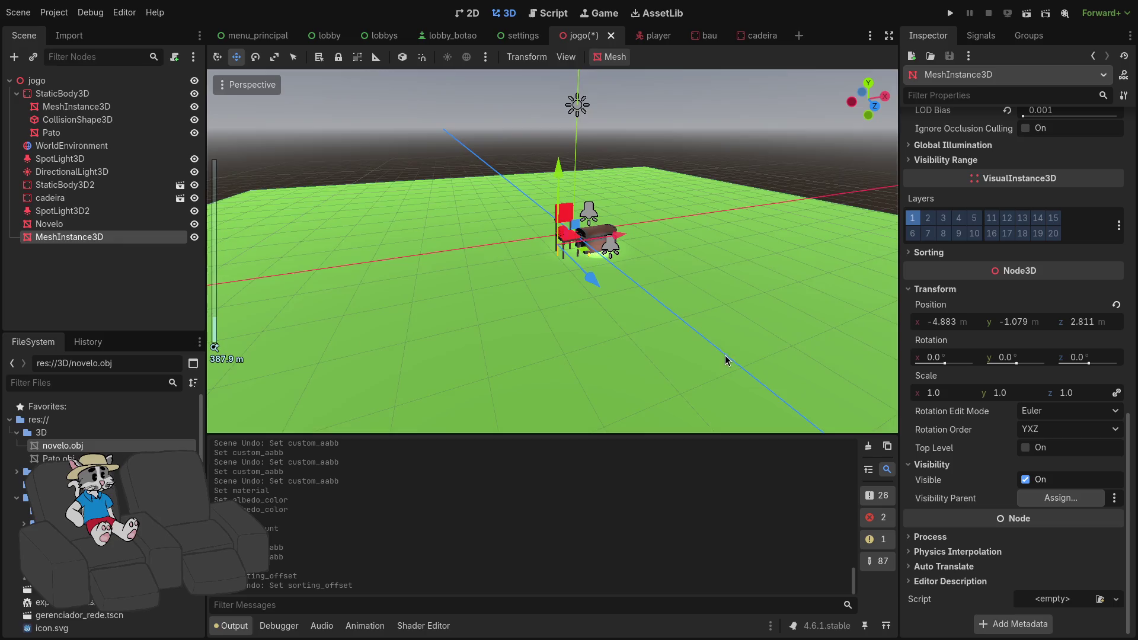
# Tilt the rod with the Rotate tool toward 2.7°, 0.2°, 4.3°, then undo the trial rotations.
pyautogui.scroll(10, 728, 301)
pyautogui.press('r')
pyautogui.scroll(-10, 735, 314)
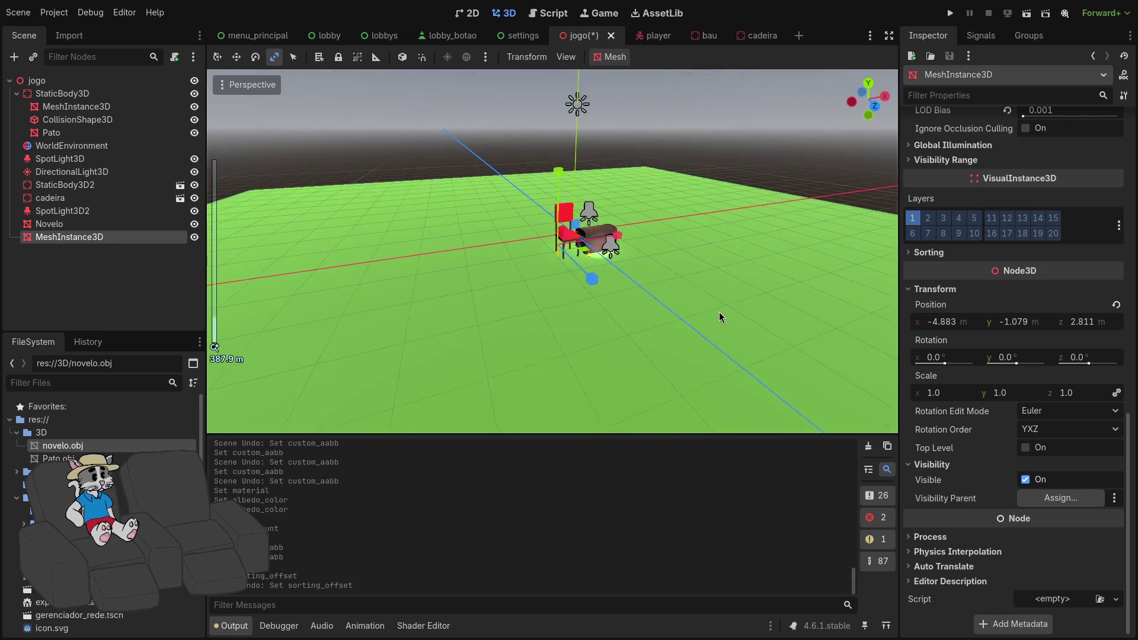
pyautogui.press('e')
pyautogui.moveTo(578, 273); pyautogui.dragTo(585, 244)
pyautogui.scroll(10, 585, 244)
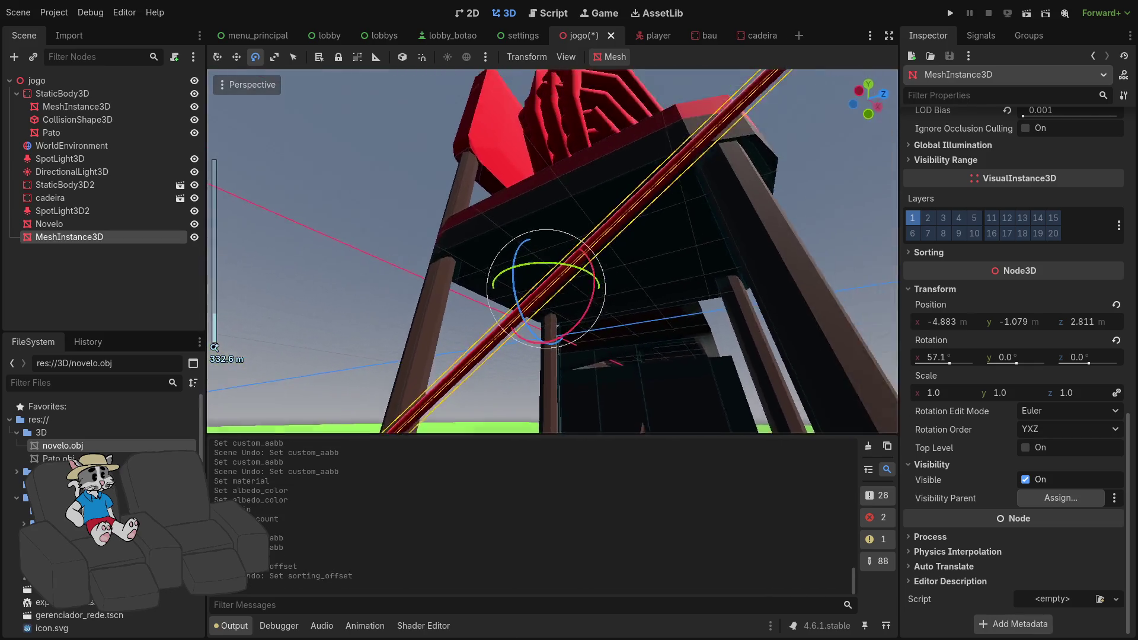
pyautogui.scroll(-3, 551, 285)
pyautogui.moveTo(542, 353); pyautogui.dragTo(554, 307)
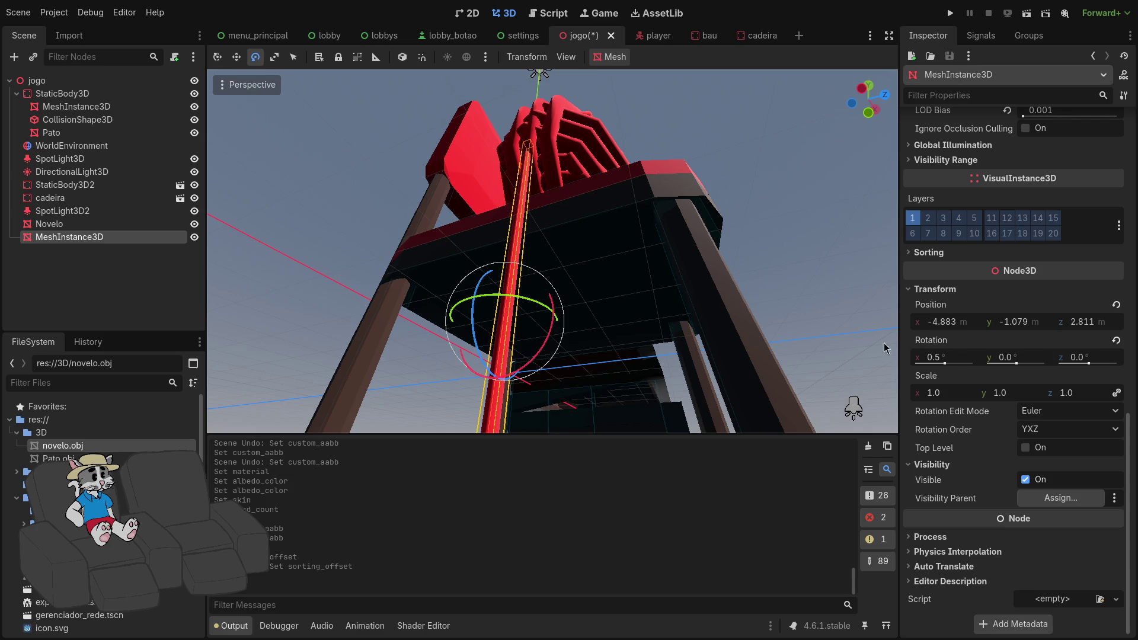
pyautogui.scroll(3, 884, 348)
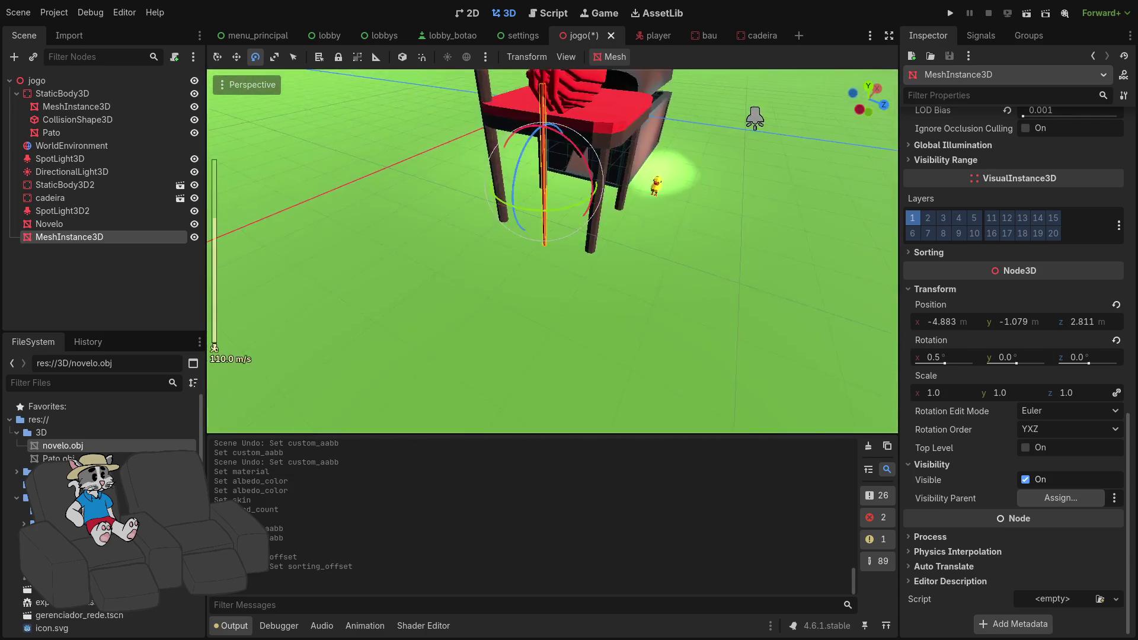
pyautogui.scroll(-15, 551, 250)
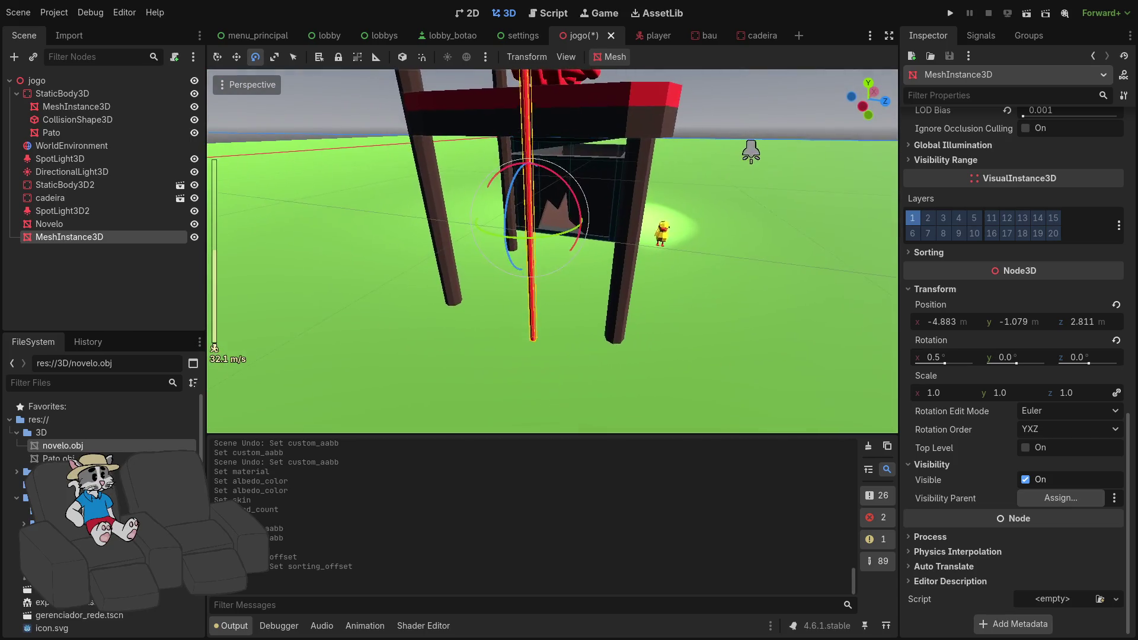
pyautogui.scroll(-10, 551, 251)
pyautogui.moveTo(587, 261)
pyautogui.mouseDown()
pyautogui.moveTo(592, 227)
pyautogui.moveTo(518, 225)
pyautogui.mouseUp()
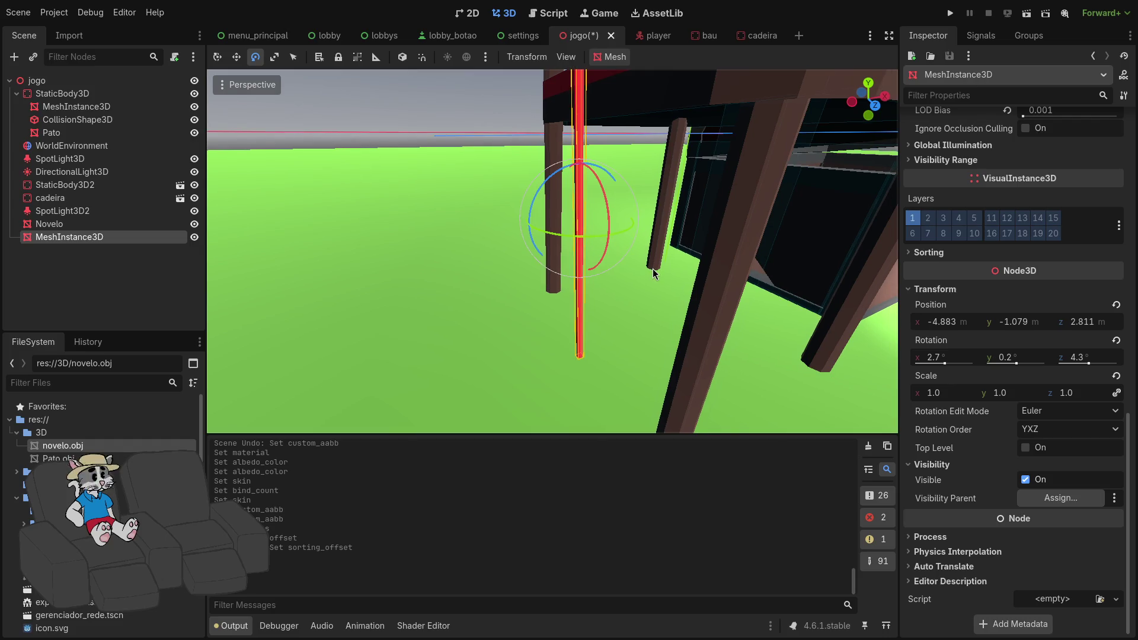
pyautogui.hotkey('ctrl', 'z')
pyautogui.hotkey('ctrl', 'z')
pyautogui.hotkey('ctrl', 'z')
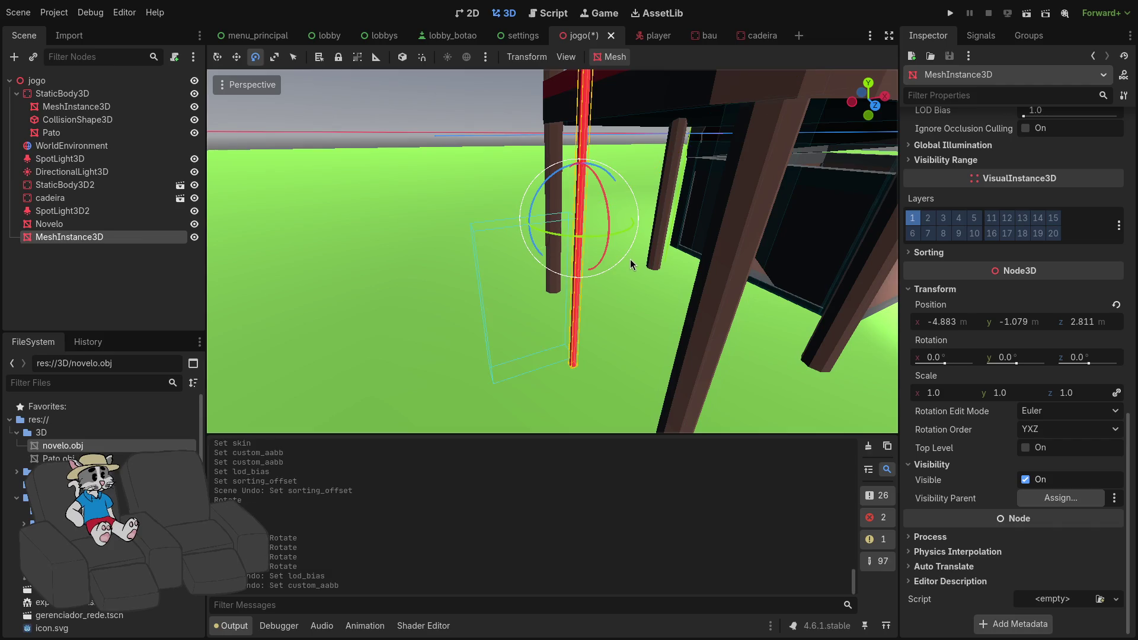
# Undo the rod's red material and delete the MeshInstance3D test rod node.
pyautogui.hotkey('ctrl', 'z')
pyautogui.hotkey('ctrl', 'z')
pyautogui.hotkey('ctrl', 'z')
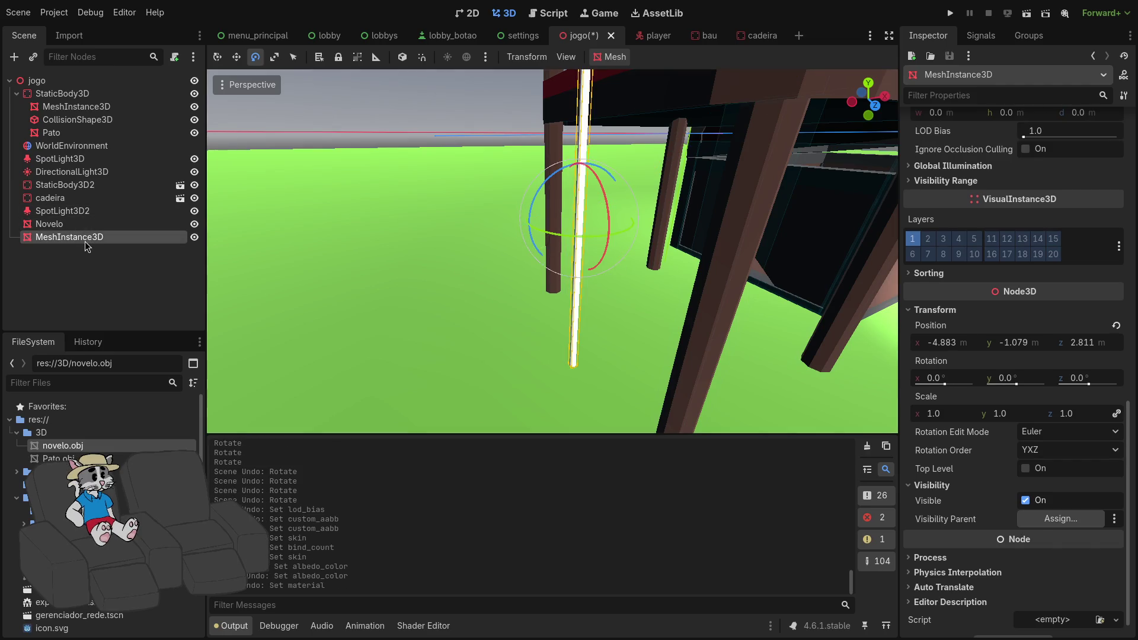
pyautogui.press('Delete')
pyautogui.click(596, 326)
pyautogui.scroll(-10, 580, 324)
pyautogui.scroll(10, 580, 324)
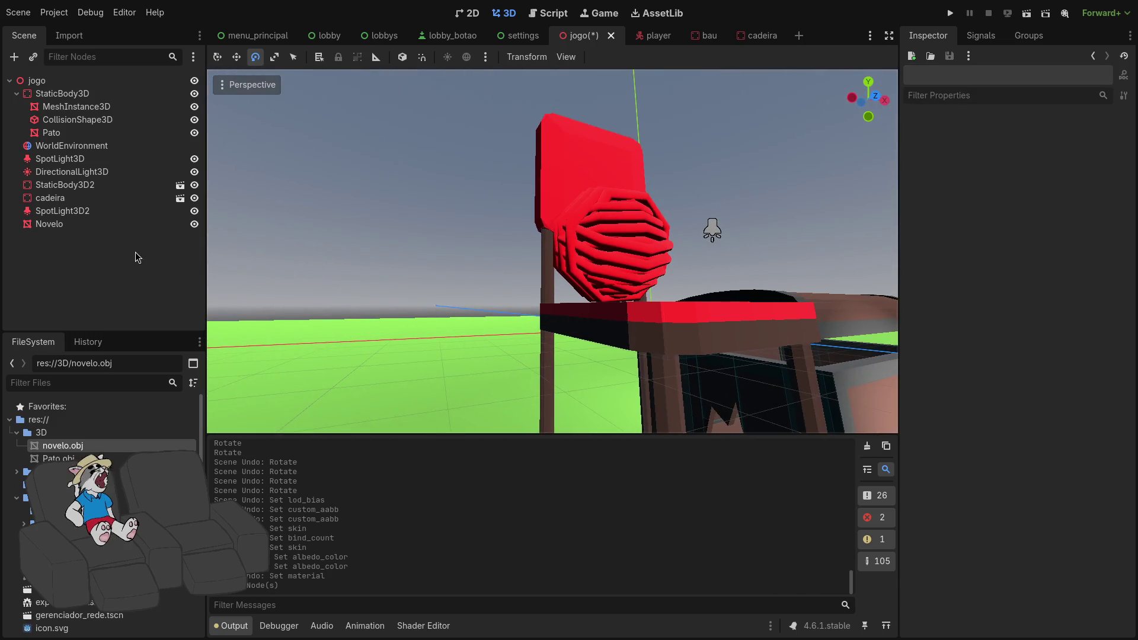
# Delete the Novelo yarn ball node, leaving the chair and chest in view.
pyautogui.click(101, 228)
pyautogui.press('Delete')
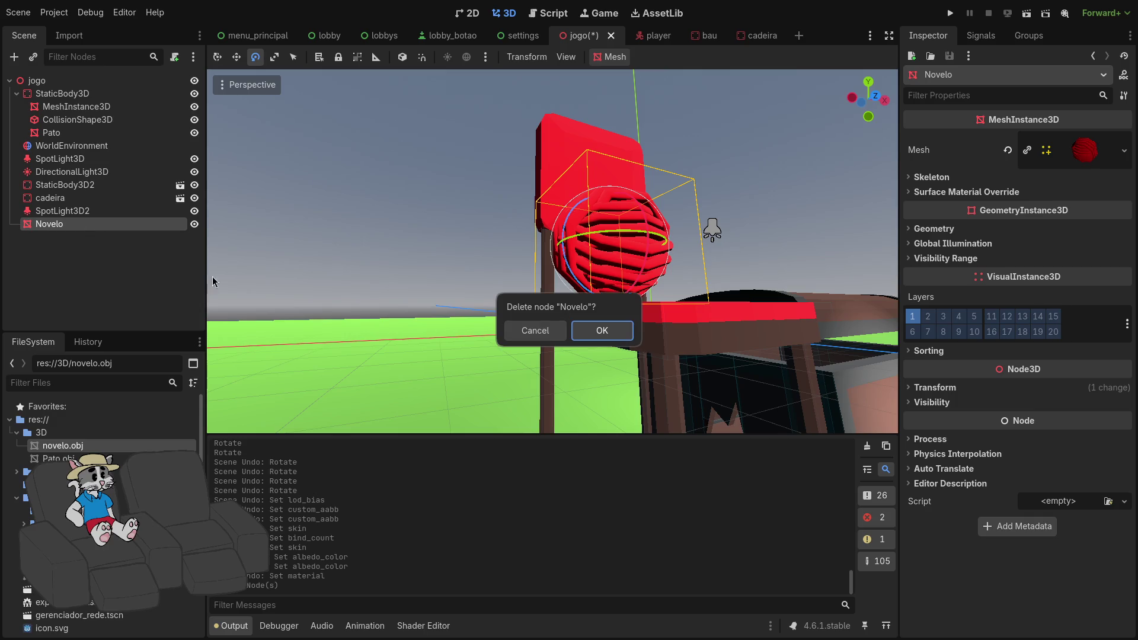
pyautogui.click(602, 330)
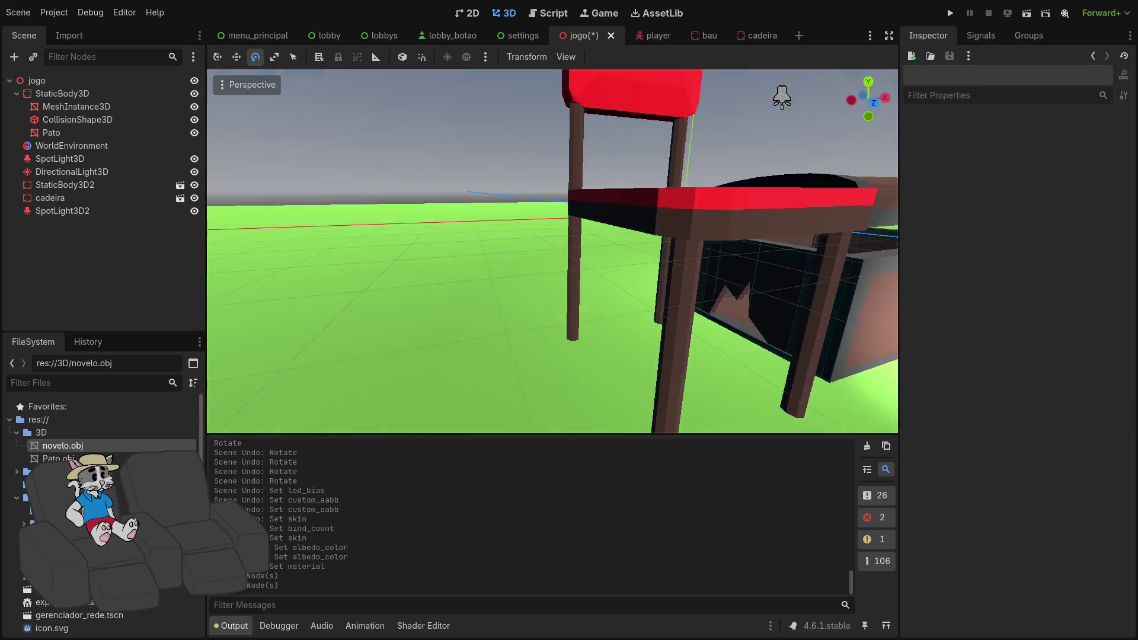
pyautogui.moveTo(607, 344)
pyautogui.mouseDown()
pyautogui.moveTo(592, 338)
pyautogui.moveTo(607, 344)
pyautogui.mouseUp()
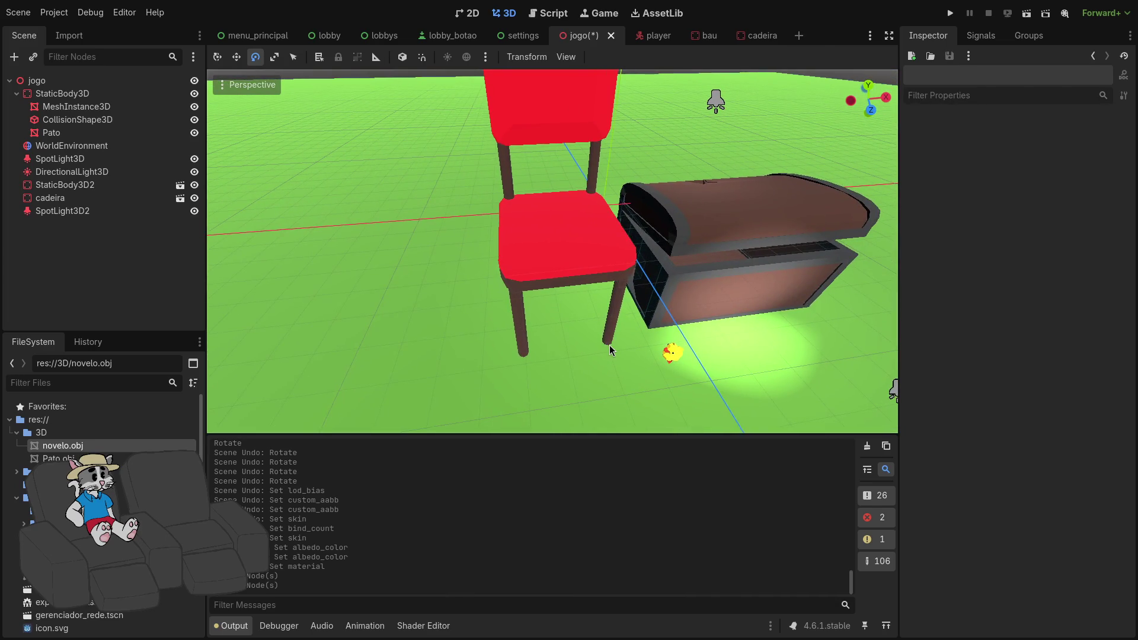